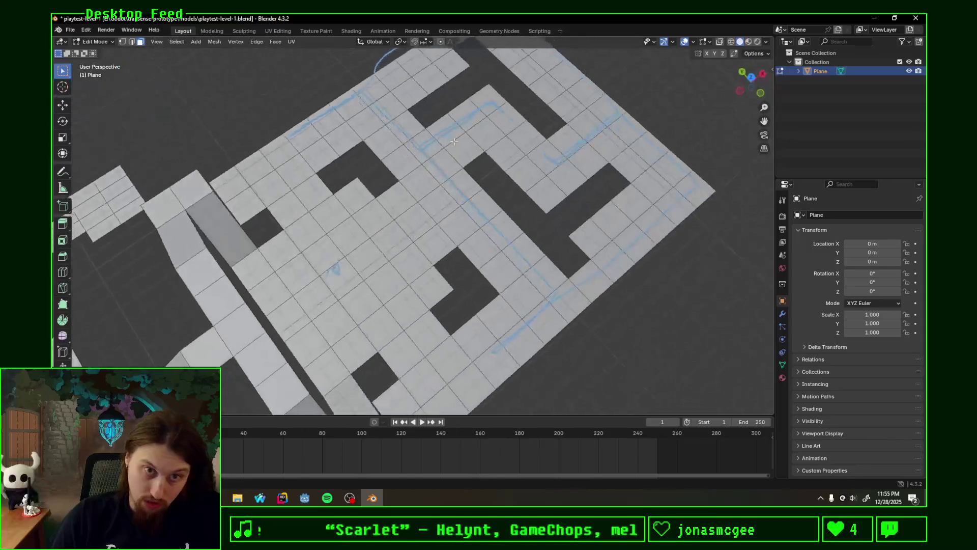
# Step: Zoom and orbit around the maze hall to inspect it from different angles
pyautogui.scroll(5, 643, 150)
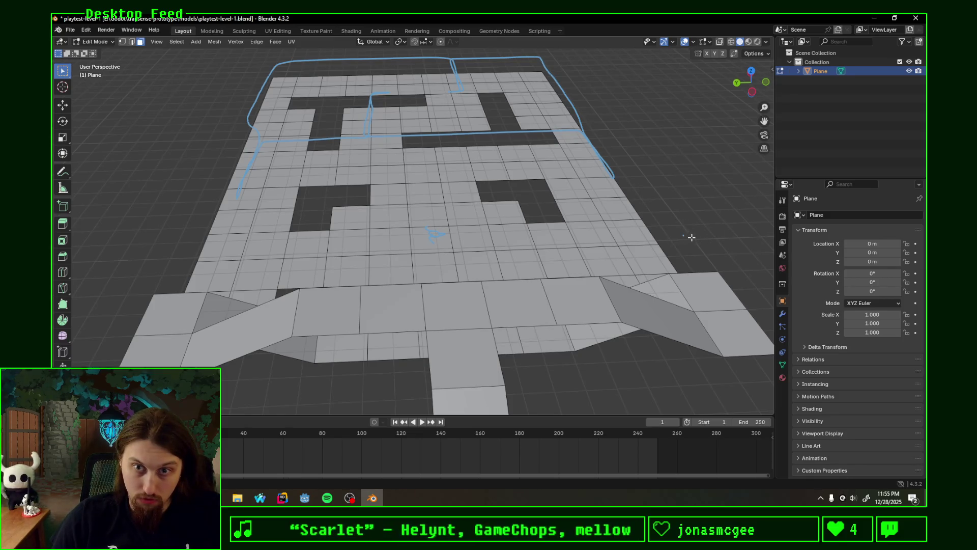
pyautogui.scroll(2, 538, 191)
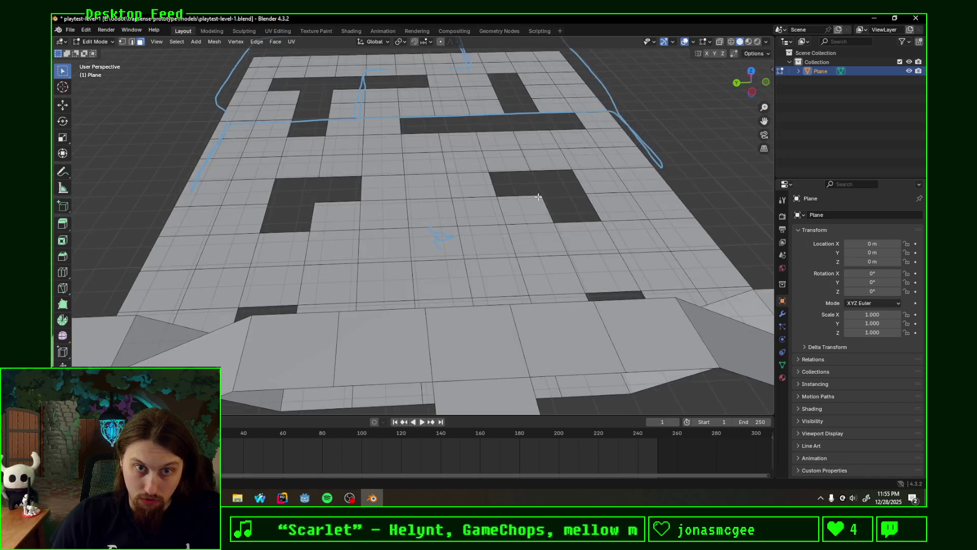
pyautogui.scroll(-3, 534, 187)
pyautogui.scroll(2, 529, 183)
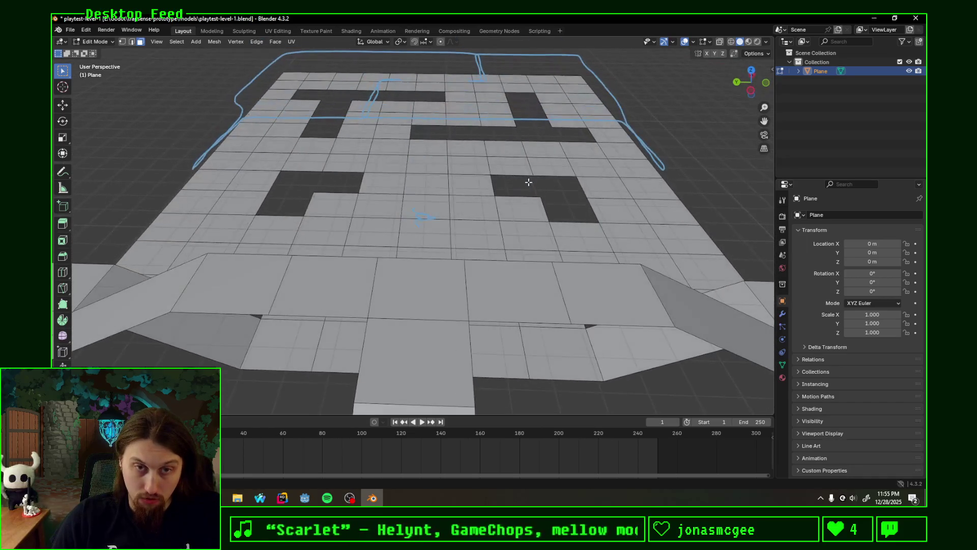
pyautogui.scroll(2, 482, 182)
pyautogui.scroll(-2, 484, 186)
pyautogui.scroll(1, 489, 195)
pyautogui.scroll(-3, 488, 194)
pyautogui.scroll(2, 490, 191)
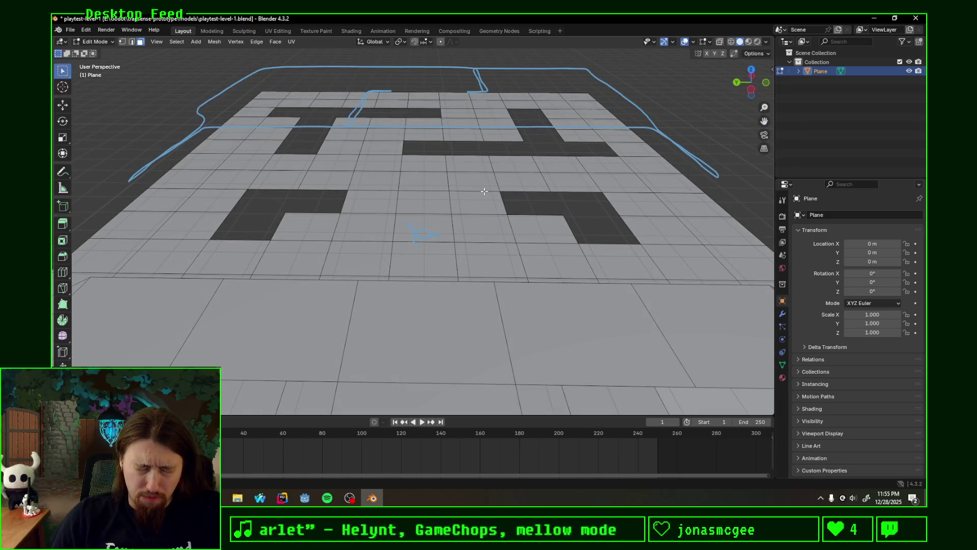
pyautogui.moveTo(480, 192)
pyautogui.mouseDown(button='middle')
pyautogui.moveTo(458, 213)
pyautogui.moveTo(495, 241)
pyautogui.mouseUp(button='middle')
pyautogui.scroll(-3, 495, 240)
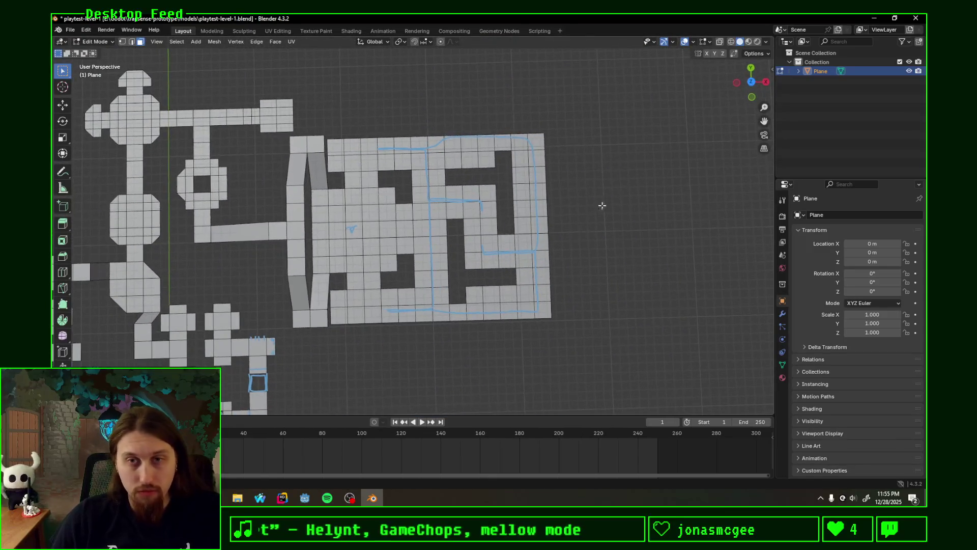
# Step: Snap to Top Orthographic view over the maze, zoom in, and switch to edge selection
pyautogui.click(752, 82)
pyautogui.scroll(2, 598, 210)
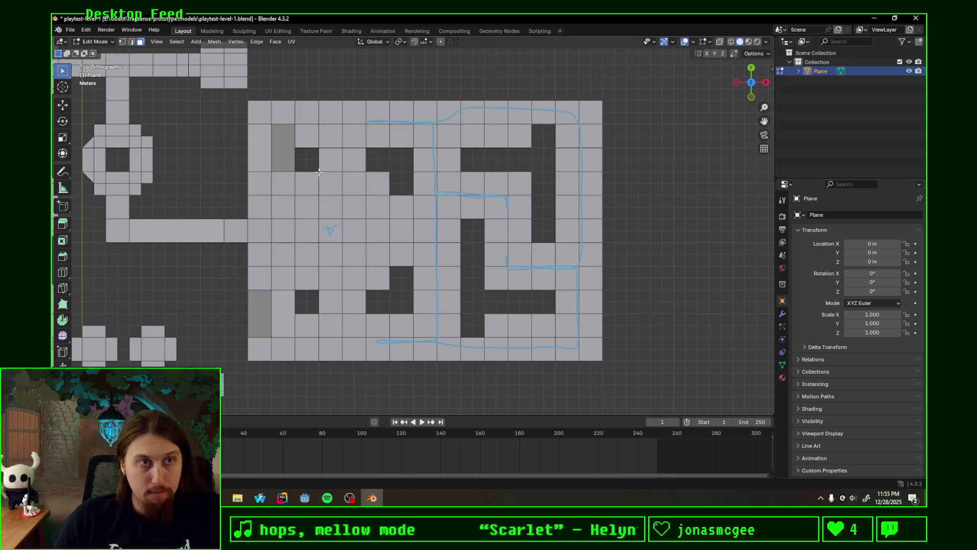
pyautogui.click(133, 42)
# Step: Select the hall's right-border vertices and extrude them 2 m along X
pyautogui.keyDown('shift'); pyautogui.moveTo(637, 233); pyautogui.dragTo(497, 252, button='middle'); pyautogui.keyUp('shift')
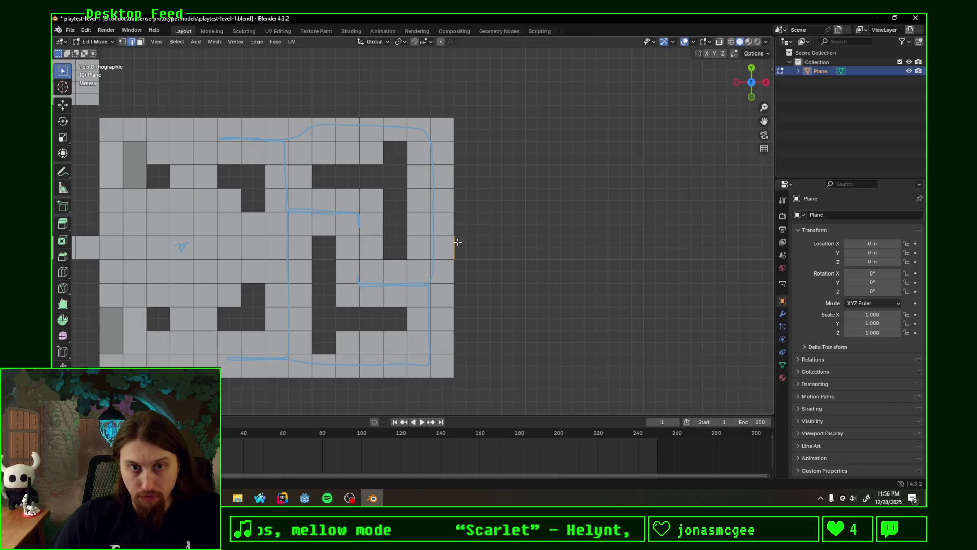
pyautogui.click(482, 234)
pyautogui.press('1')
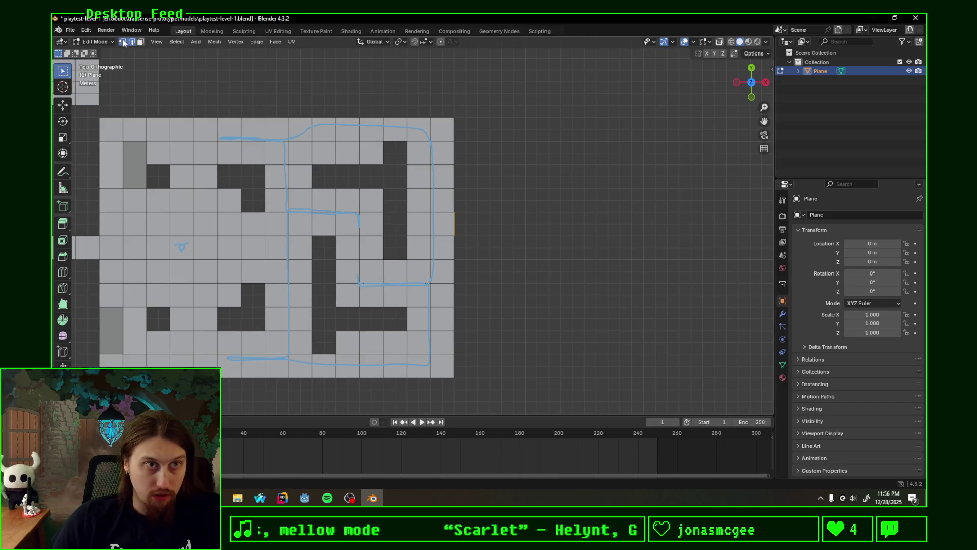
pyautogui.keyDown('ctrl'); pyautogui.click(473, 288); pyautogui.keyUp('ctrl')
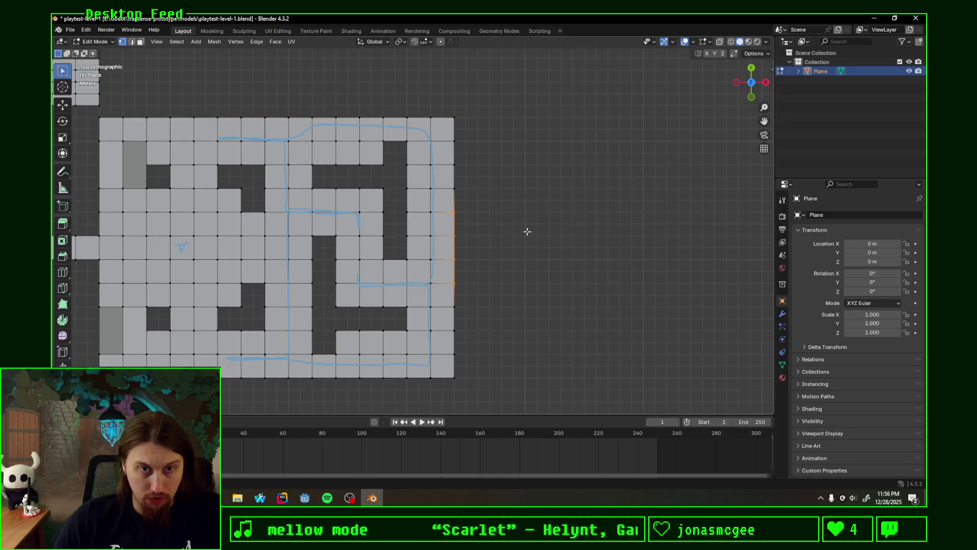
pyautogui.keyDown('shift'); pyautogui.moveTo(527, 231); pyautogui.dragTo(497, 238, button='middle'); pyautogui.keyUp('shift')
pyautogui.press('e')
pyautogui.write('x1')
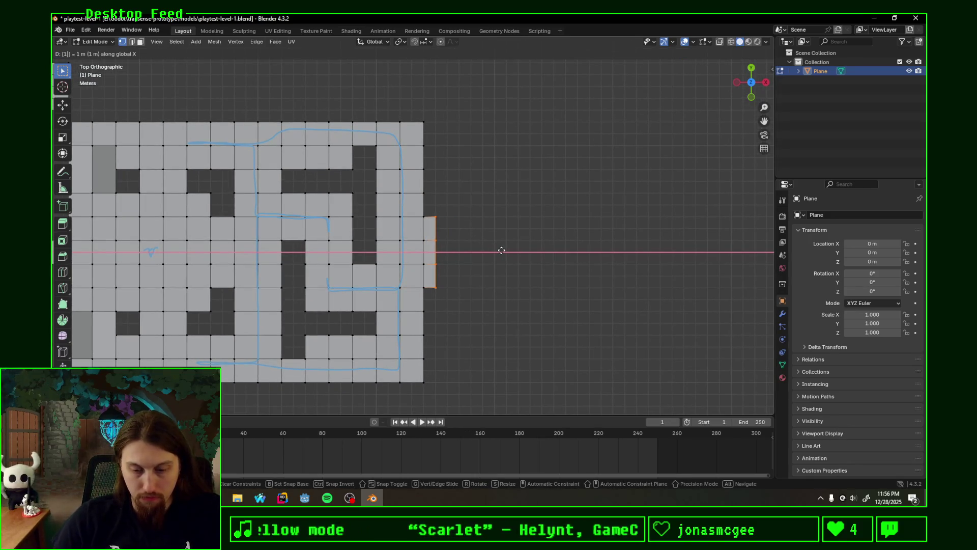
pyautogui.write('1')
pyautogui.press('Escape')
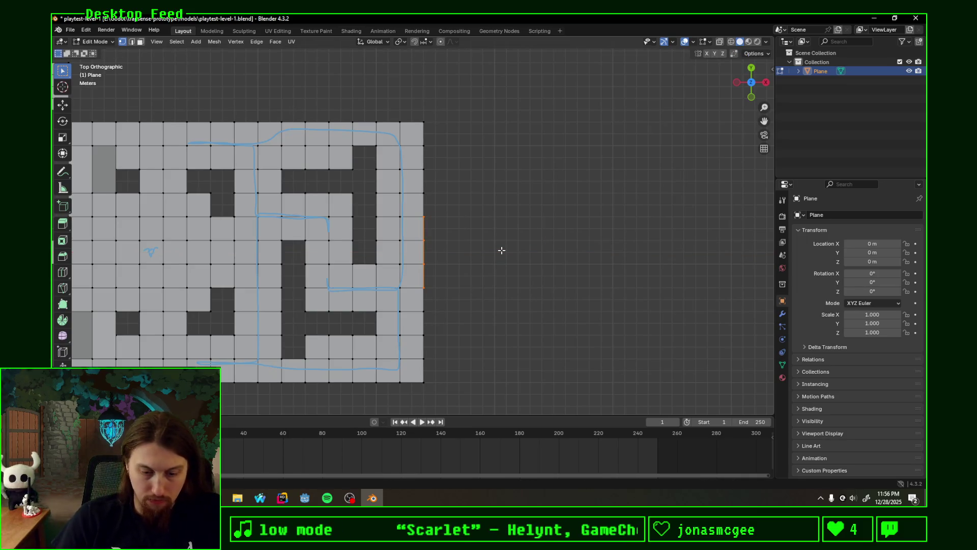
pyautogui.write('ex')
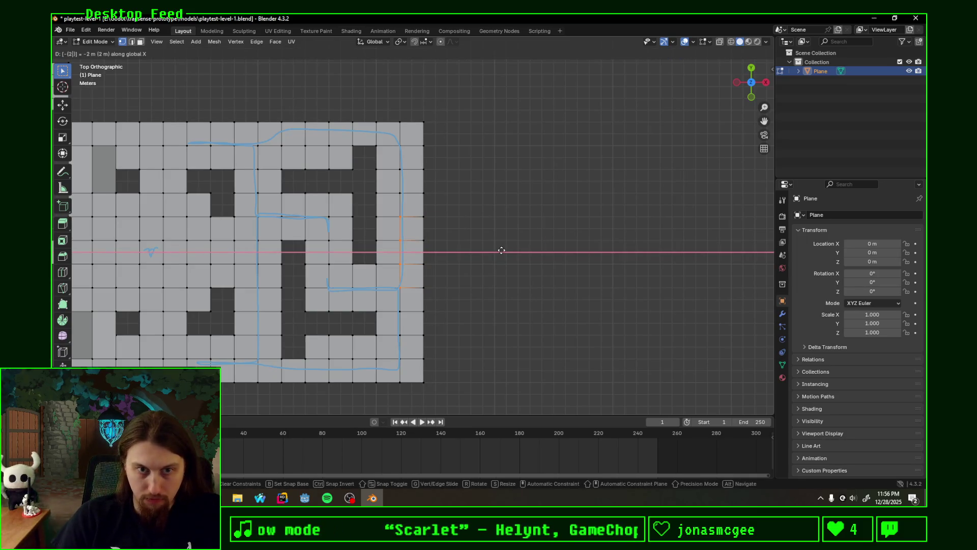
pyautogui.write('2')
pyautogui.press('Return')
# Step: Extrude the extension's outer edge a further 1 m along X
pyautogui.click(445, 245)
pyautogui.moveTo(445, 213); pyautogui.dragTo(476, 291)
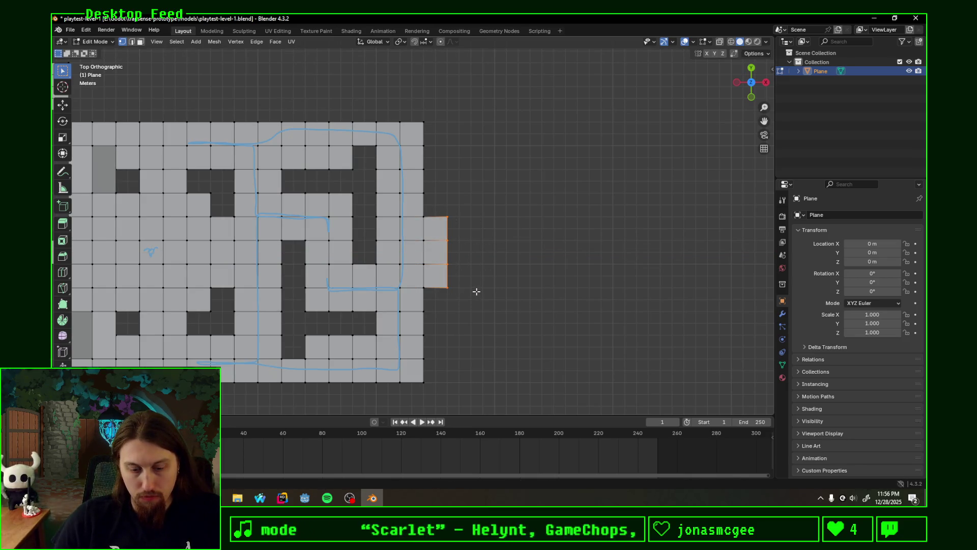
pyautogui.write('ex2')
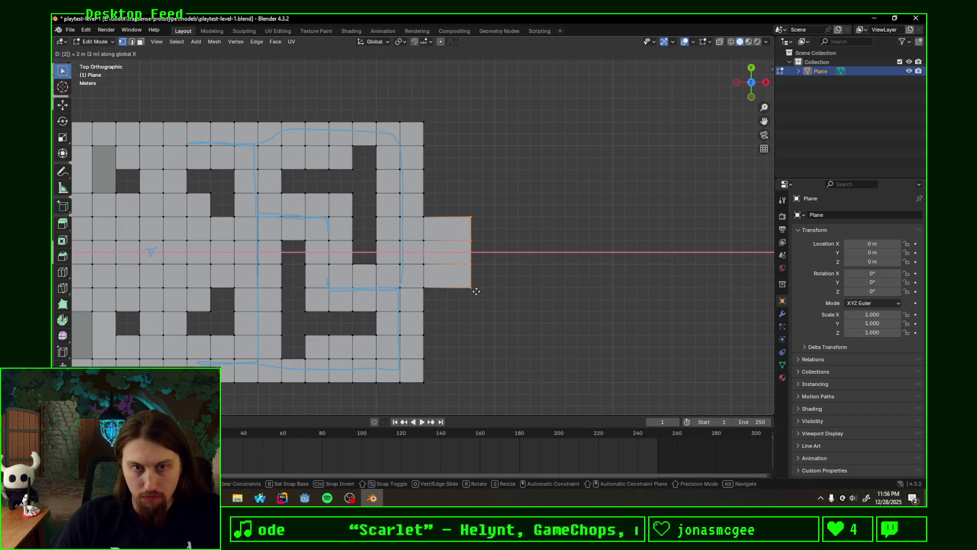
pyautogui.press('Escape')
pyautogui.write('ex1')
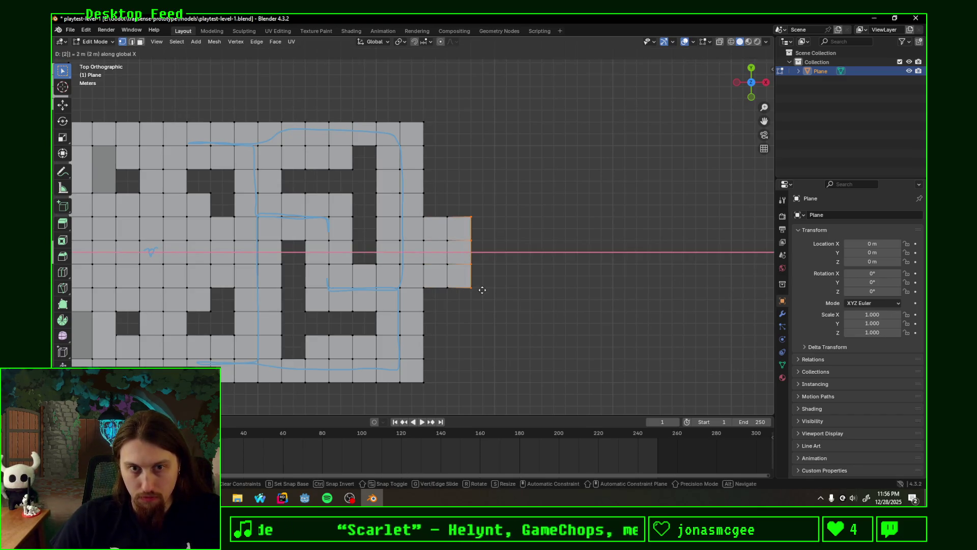
pyautogui.press('Return')
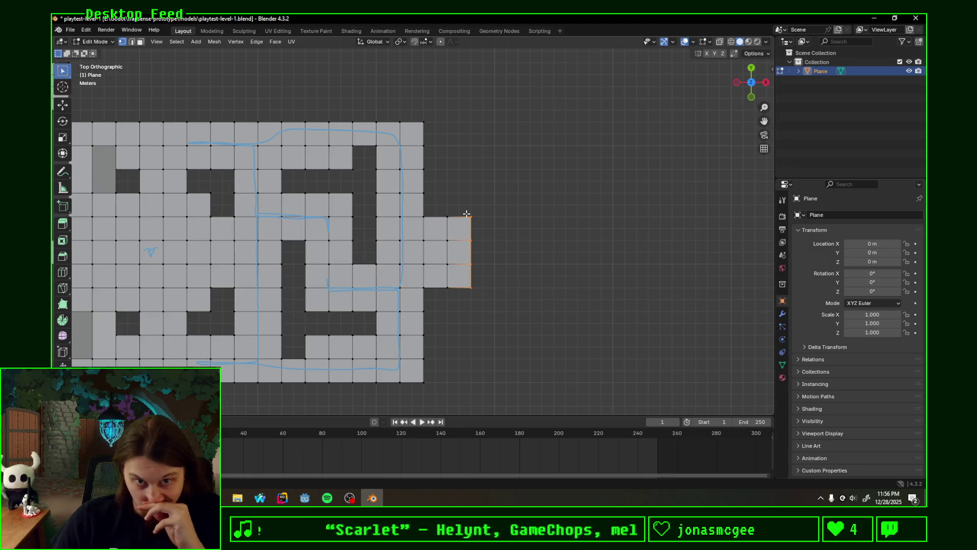
# Step: Fill the upper and lower corner triangles of the taper with faces
pyautogui.scroll(1, 417, 215)
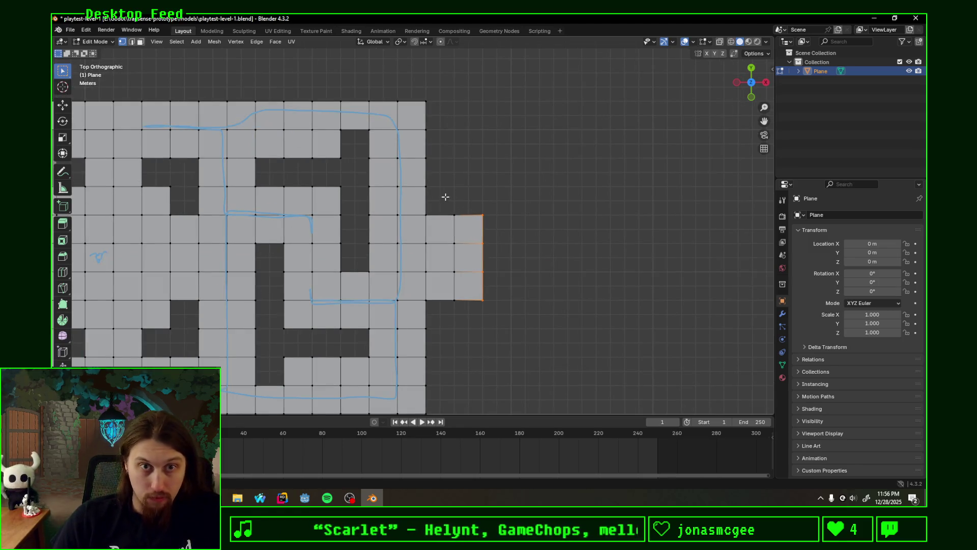
pyautogui.keyDown('shift'); pyautogui.moveTo(445, 197); pyautogui.dragTo(417, 203, button='middle'); pyautogui.keyUp('shift')
pyautogui.scroll(2, 390, 212)
pyautogui.click(387, 204)
pyautogui.keyDown('shift'); pyautogui.click(421, 235); pyautogui.keyUp('shift')
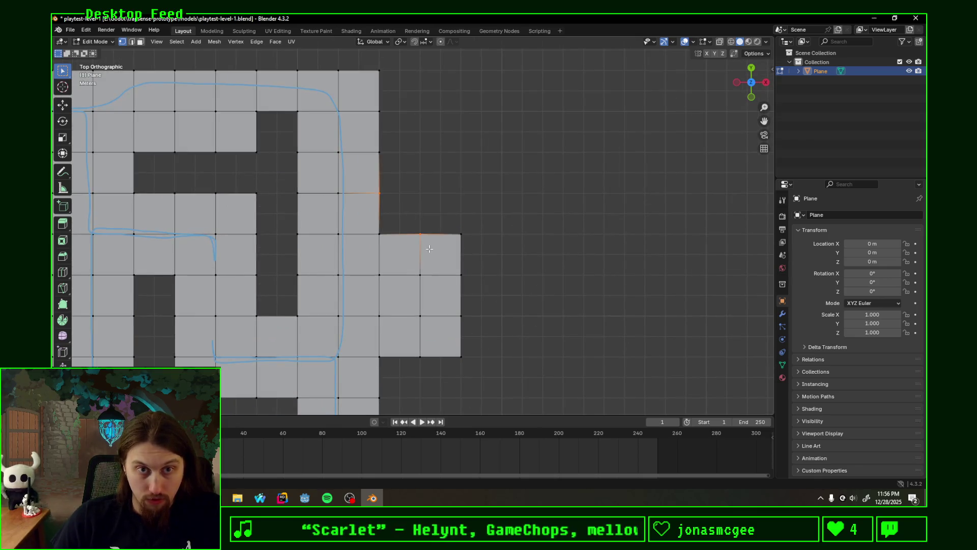
pyautogui.press('f')
pyautogui.keyDown('shift'); pyautogui.moveTo(419, 321); pyautogui.dragTo(419, 278, button='middle'); pyautogui.keyUp('shift')
pyautogui.click(378, 313)
pyautogui.moveTo(411, 311); pyautogui.dragTo(434, 324)
pyautogui.keyDown('shift'); pyautogui.moveTo(374, 346); pyautogui.dragTo(402, 364); pyautogui.keyUp('shift')
pyautogui.press('f')
pyautogui.scroll(-2, 465, 300)
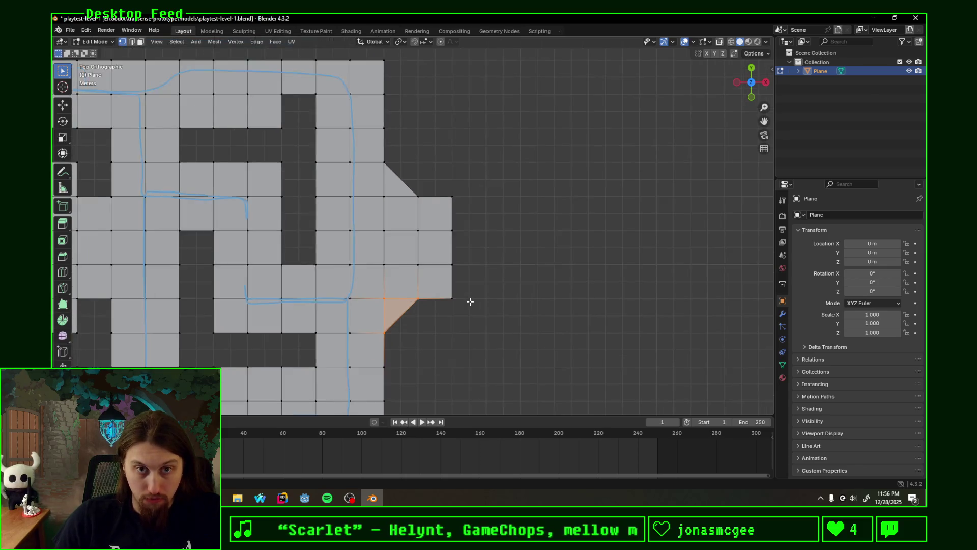
# Step: Extrude the corridor's right end one tile along X and fill the triangle beside it
pyautogui.moveTo(436, 226); pyautogui.dragTo(468, 263)
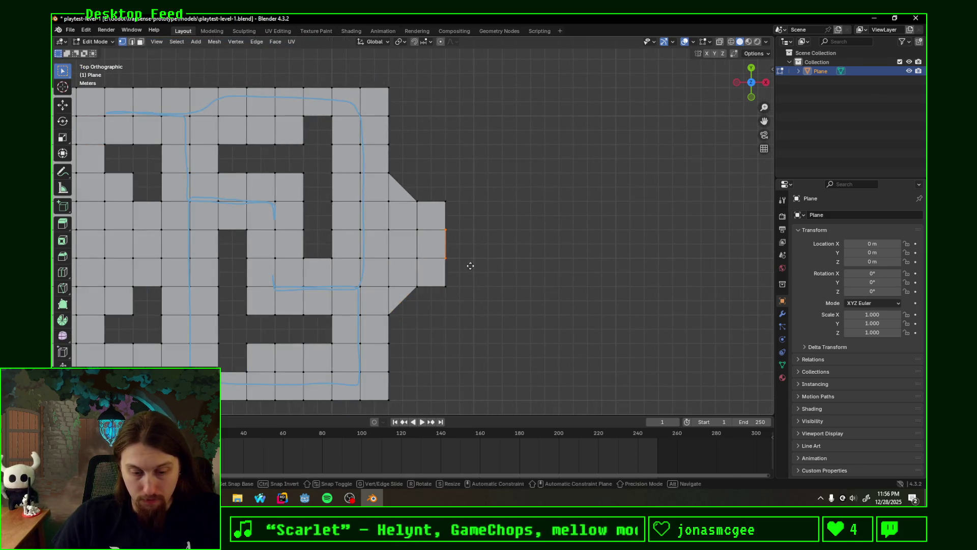
pyautogui.press('e')
pyautogui.press('x')
pyautogui.click(471, 265)
pyautogui.moveTo(444, 201)
pyautogui.mouseDown()
pyautogui.moveTo(494, 253)
pyautogui.moveTo(464, 276)
pyautogui.moveTo(496, 293)
pyautogui.mouseUp()
pyautogui.press('f')
pyautogui.press('f')
# Step: Extrude the tip's end edge 2 m along X
pyautogui.moveTo(468, 223); pyautogui.dragTo(493, 264)
pyautogui.press('e')
pyautogui.press('x')
pyautogui.press('2')
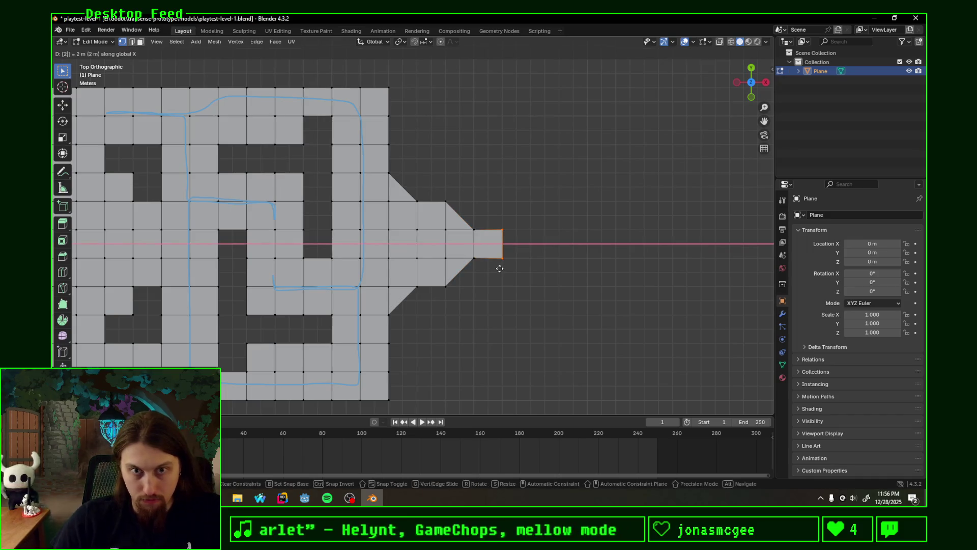
pyautogui.press('Return')
pyautogui.scroll(-3, 500, 268)
pyautogui.moveTo(439, 279)
pyautogui.mouseDown(button='middle')
pyautogui.moveTo(519, 200)
pyautogui.moveTo(584, 196)
pyautogui.moveTo(453, 192)
pyautogui.moveTo(459, 227)
pyautogui.mouseUp(button='middle')
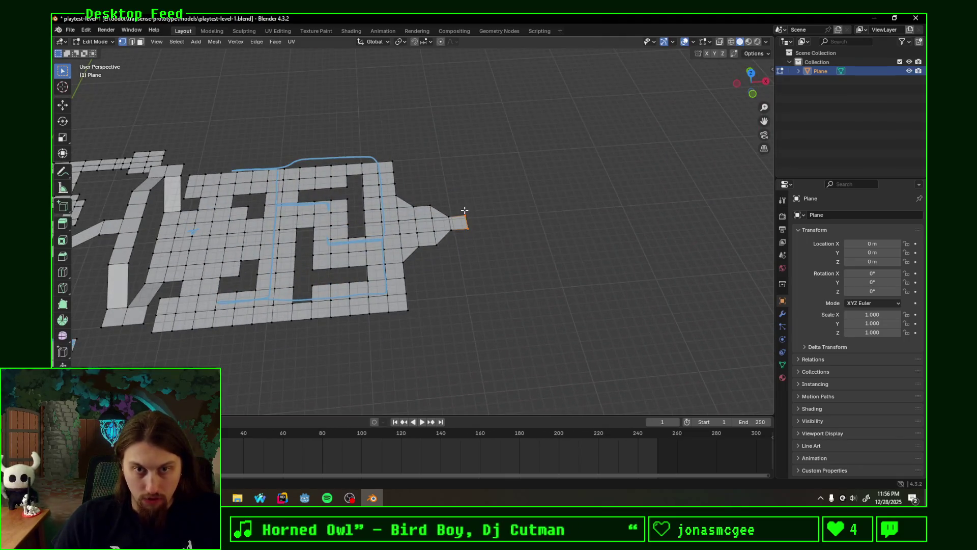
# Step: Delete the corridor's end edges, the face between the tips and leftover loose vertices
pyautogui.scroll(2, 465, 209)
pyautogui.scroll(1, 504, 231)
pyautogui.scroll(1, 550, 207)
pyautogui.press('x')
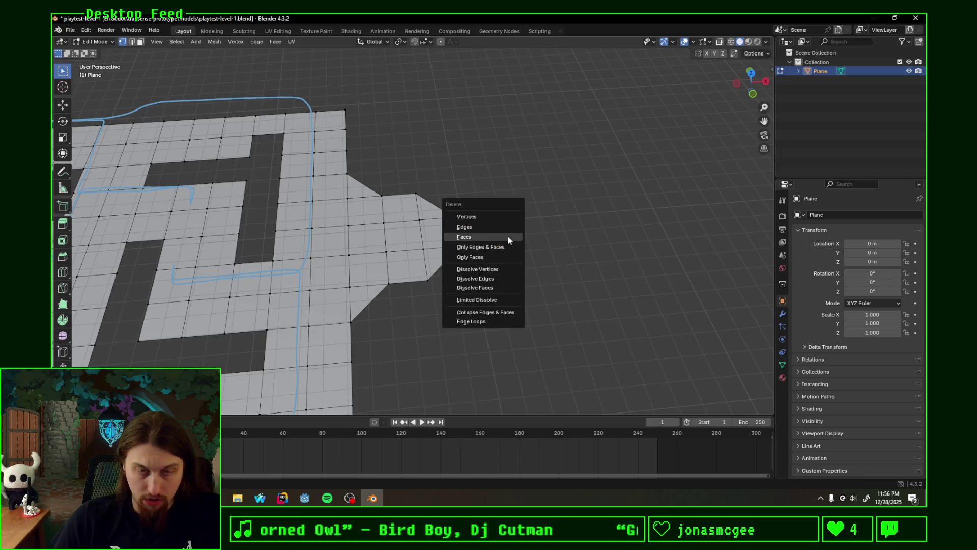
pyautogui.click(482, 228)
pyautogui.moveTo(447, 219); pyautogui.dragTo(467, 247)
pyautogui.press('x')
pyautogui.click(457, 245)
pyautogui.press('x')
pyautogui.click(434, 257)
pyautogui.click(488, 215)
pyautogui.press('x')
pyautogui.click(477, 251)
# Step: Delete the face column beside the notch and extrude the notch edge into a long strip along X
pyautogui.moveTo(376, 219); pyautogui.dragTo(400, 260)
pyautogui.press('x')
pyautogui.click(365, 240)
pyautogui.moveTo(338, 214); pyautogui.dragTo(367, 262)
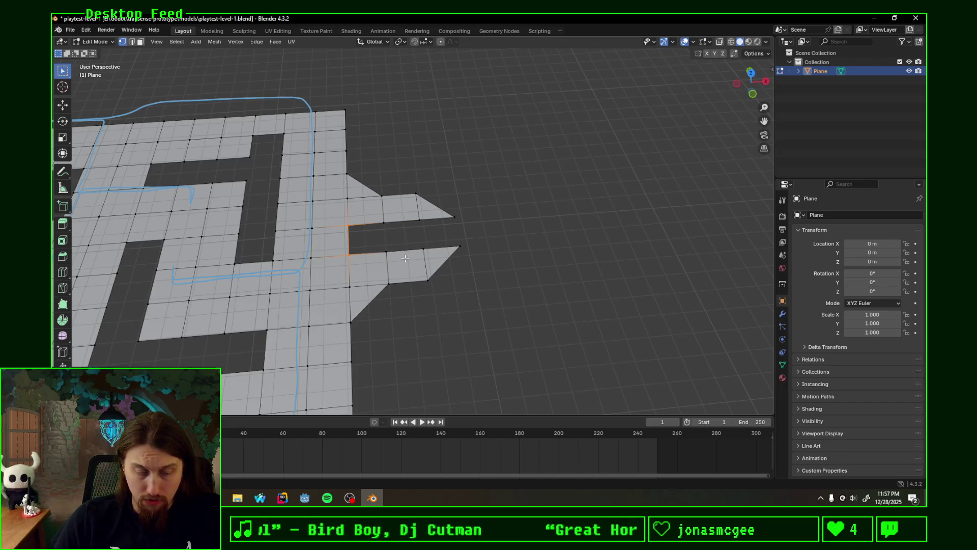
pyautogui.press('e')
pyautogui.press('x')
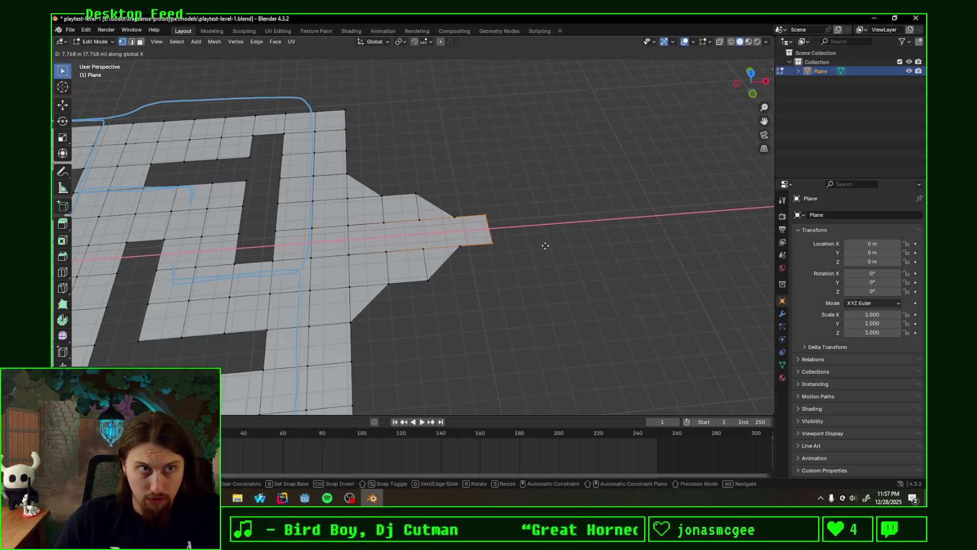
pyautogui.write('10')
pyautogui.click(583, 246)
# Step: Move the strip's end up along Z, then pull it back left along X
pyautogui.press('g')
pyautogui.press('z')
pyautogui.click(582, 244)
pyautogui.moveTo(582, 245)
pyautogui.mouseDown(button='middle')
pyautogui.moveTo(555, 247)
pyautogui.moveTo(365, 192)
pyautogui.moveTo(297, 192)
pyautogui.moveTo(290, 203)
pyautogui.moveTo(329, 196)
pyautogui.moveTo(481, 234)
pyautogui.moveTo(547, 229)
pyautogui.moveTo(484, 269)
pyautogui.moveTo(434, 232)
pyautogui.moveTo(458, 236)
pyautogui.moveTo(552, 199)
pyautogui.moveTo(614, 211)
pyautogui.moveTo(534, 217)
pyautogui.mouseUp(button='middle')
pyautogui.scroll(3, 557, 253)
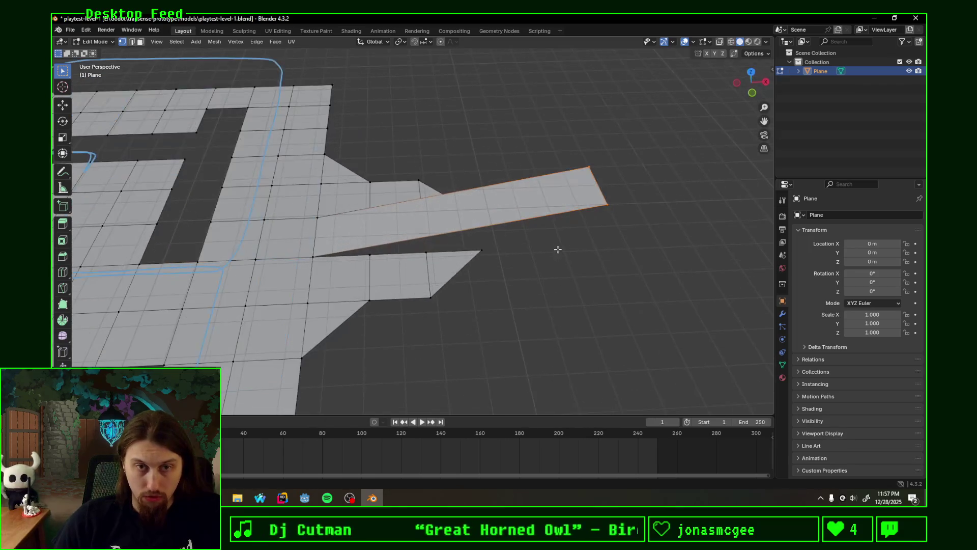
pyautogui.press('g')
pyautogui.press('x')
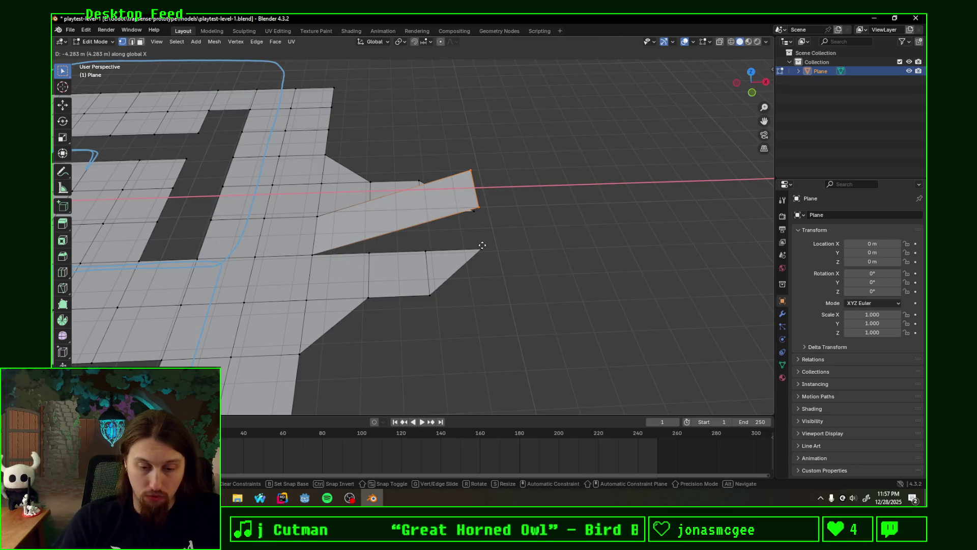
pyautogui.click(482, 244)
pyautogui.scroll(-2, 473, 244)
pyautogui.moveTo(472, 244)
pyautogui.mouseDown(button='middle')
pyautogui.moveTo(471, 199)
pyautogui.moveTo(363, 209)
pyautogui.moveTo(471, 217)
pyautogui.moveTo(404, 206)
pyautogui.mouseUp(button='middle')
# Step: Select the two lower edge tips and extrude them outward along X
pyautogui.moveTo(410, 203); pyautogui.dragTo(476, 226)
pyautogui.moveTo(478, 227)
pyautogui.mouseDown(button='middle')
pyautogui.moveTo(465, 211)
pyautogui.moveTo(523, 233)
pyautogui.moveTo(552, 227)
pyautogui.moveTo(489, 234)
pyautogui.moveTo(455, 206)
pyautogui.moveTo(488, 244)
pyautogui.moveTo(508, 243)
pyautogui.mouseUp(button='middle')
pyautogui.press('e')
pyautogui.press('x')
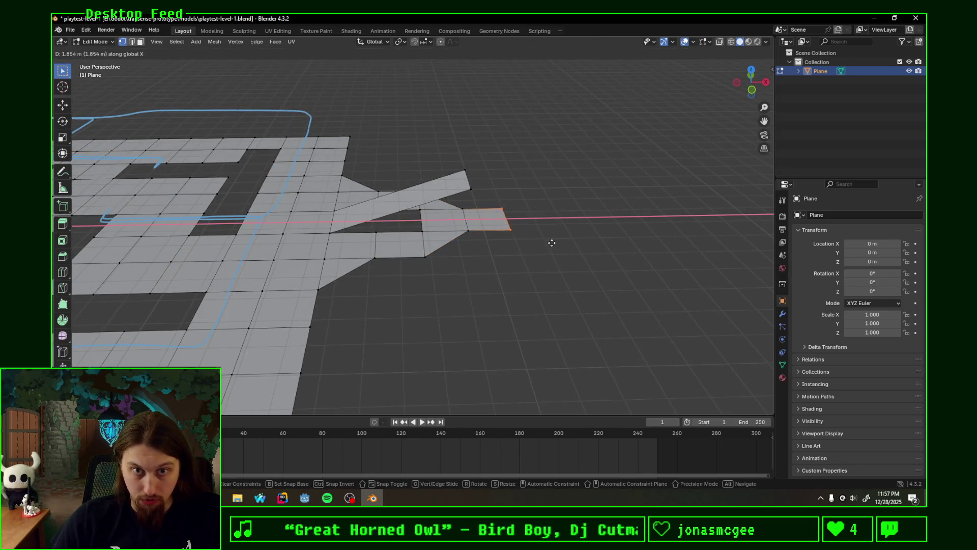
pyautogui.click(552, 244)
# Step: Extrude the end edge twice more along X to add two new faces
pyautogui.moveTo(551, 242); pyautogui.dragTo(463, 220, button='middle')
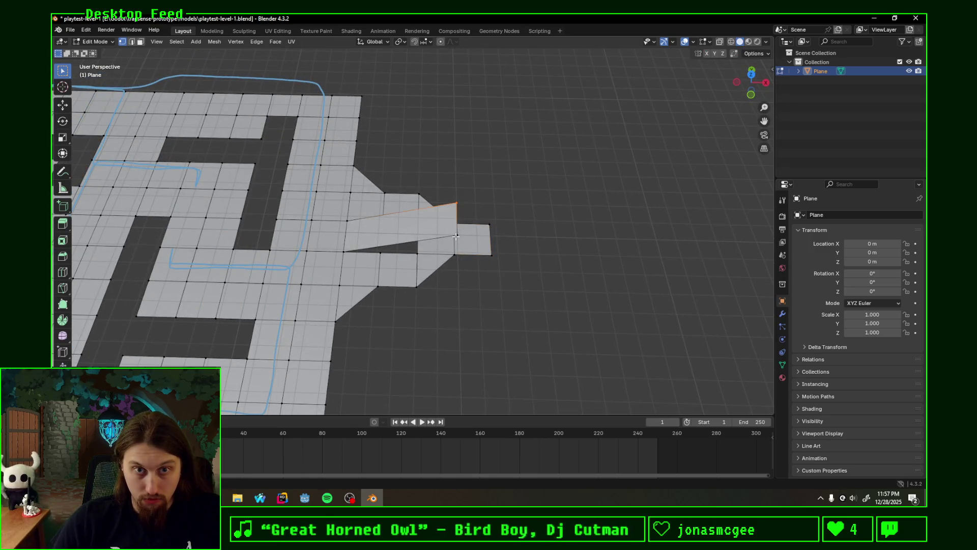
pyautogui.press('e')
pyautogui.press('x')
pyautogui.click(503, 235)
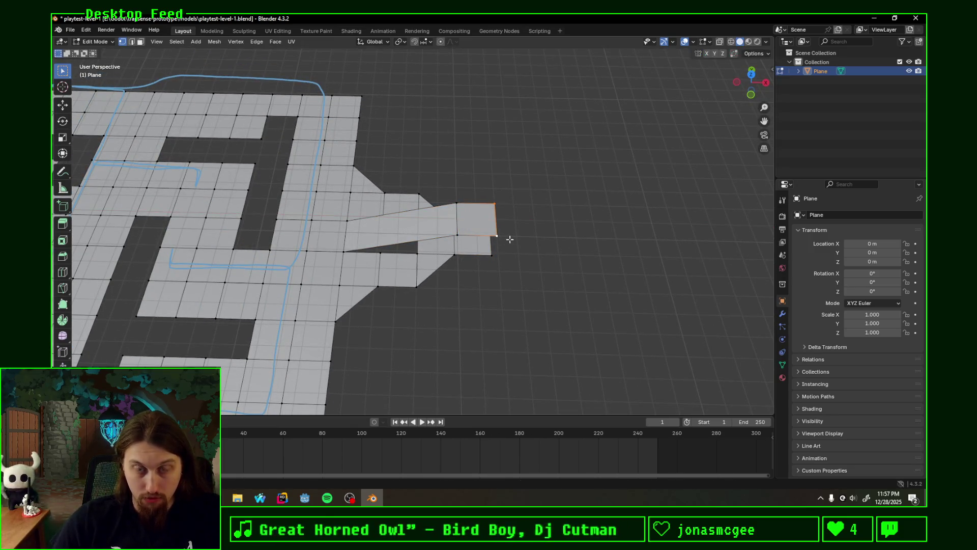
pyautogui.press('e')
pyautogui.press('x')
pyautogui.click(510, 239)
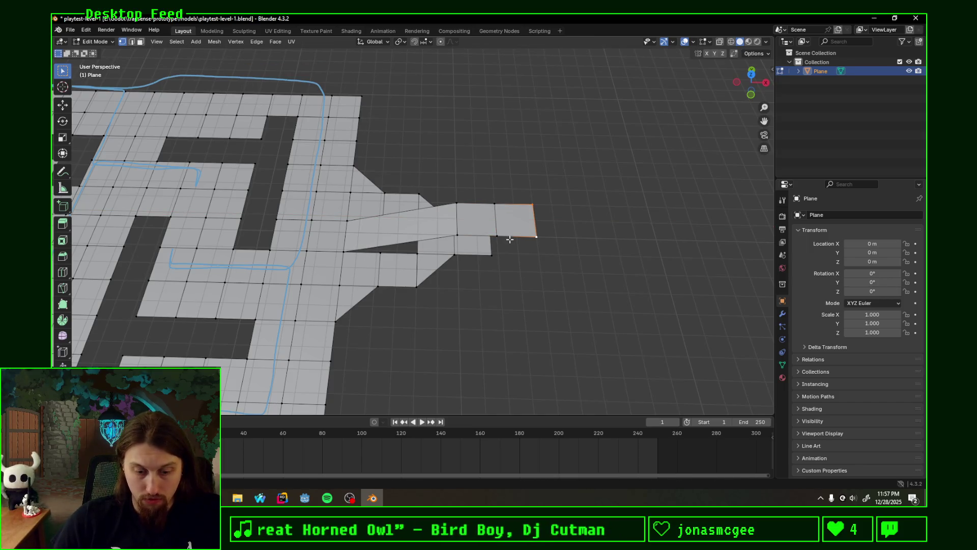
pyautogui.moveTo(519, 243)
pyautogui.mouseDown(button='middle')
pyautogui.moveTo(481, 199)
pyautogui.moveTo(463, 197)
pyautogui.moveTo(642, 216)
pyautogui.moveTo(479, 208)
pyautogui.mouseUp(button='middle')
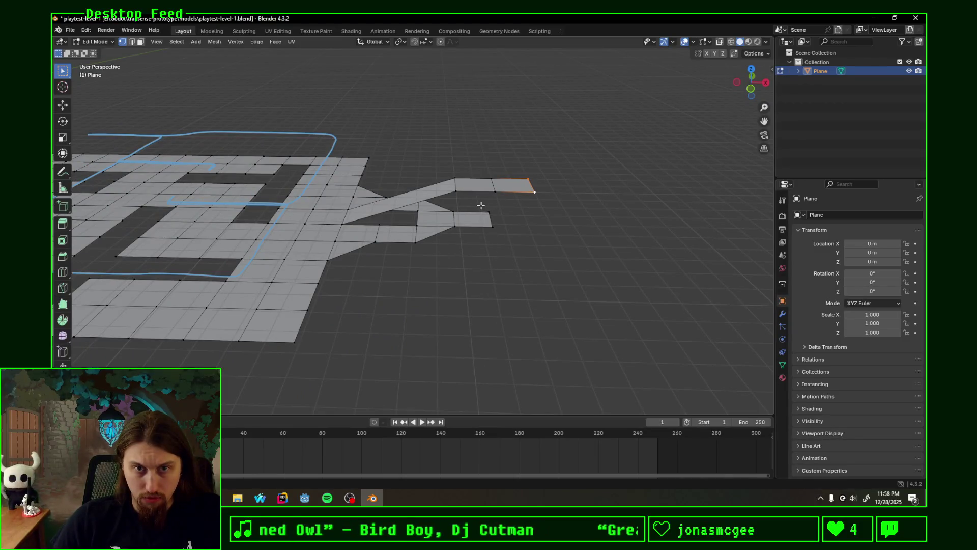
pyautogui.moveTo(704, 107)
pyautogui.mouseDown(button='middle')
pyautogui.moveTo(582, 150)
pyautogui.moveTo(539, 198)
pyautogui.moveTo(559, 247)
pyautogui.moveTo(506, 199)
pyautogui.moveTo(543, 196)
pyautogui.moveTo(482, 191)
pyautogui.moveTo(431, 210)
pyautogui.mouseUp(button='middle')
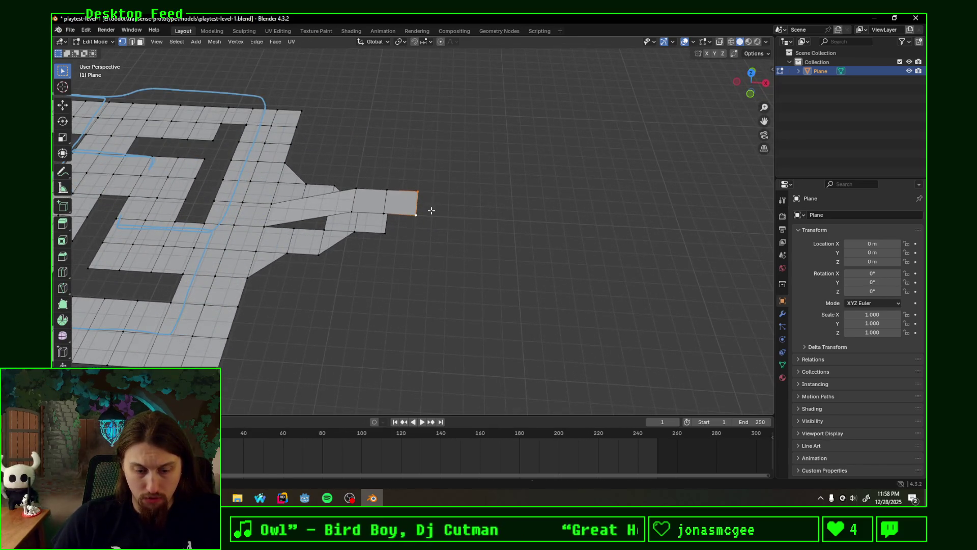
# Step: Extrude the corridor's end edge 1 m
pyautogui.write('ex23')
pyautogui.press('BackSpace')
pyautogui.press('BackSpace')
pyautogui.write('1')
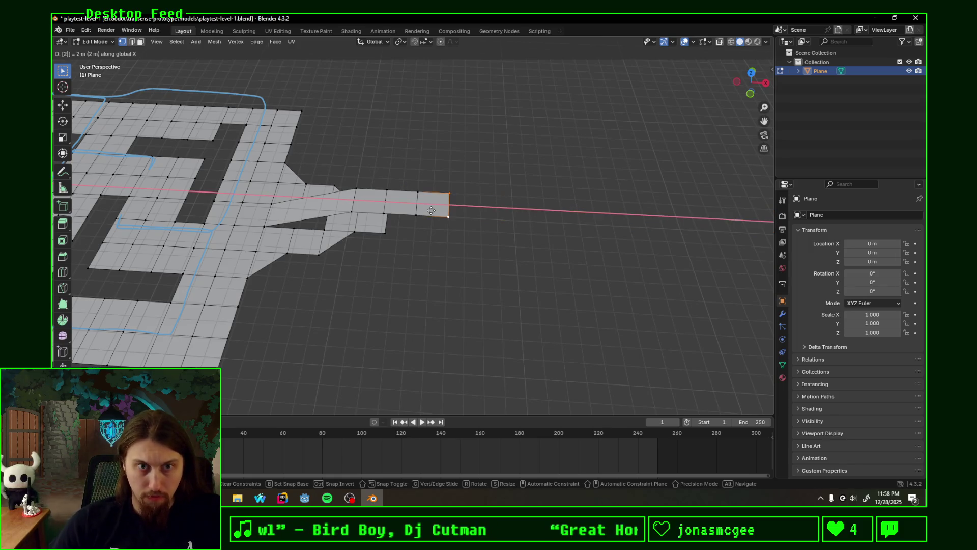
pyautogui.press('Return')
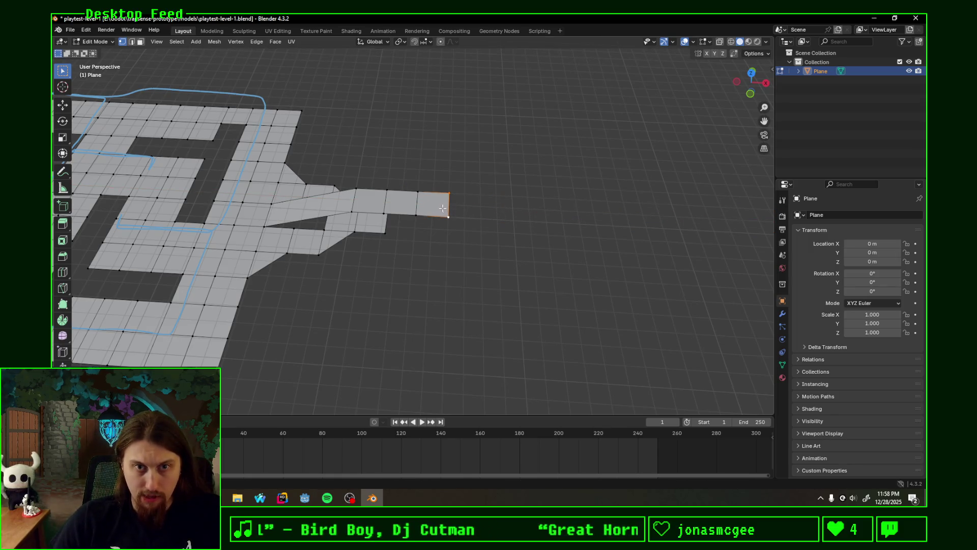
# Step: From top view, draw handwritten note marks inside the corridor's end and middle cells
pyautogui.click(753, 75)
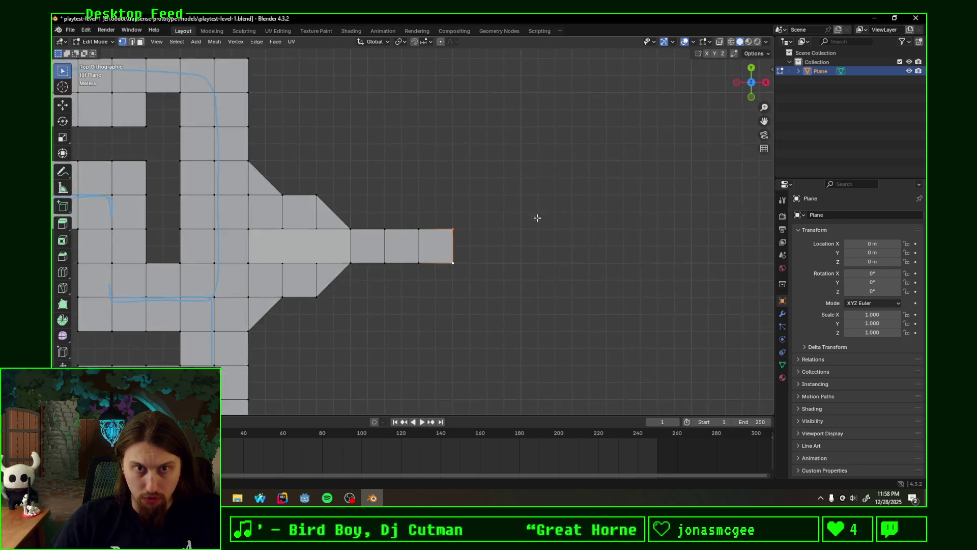
pyautogui.keyDown('shift'); pyautogui.moveTo(518, 253); pyautogui.dragTo(468, 242, button='middle'); pyautogui.keyUp('shift')
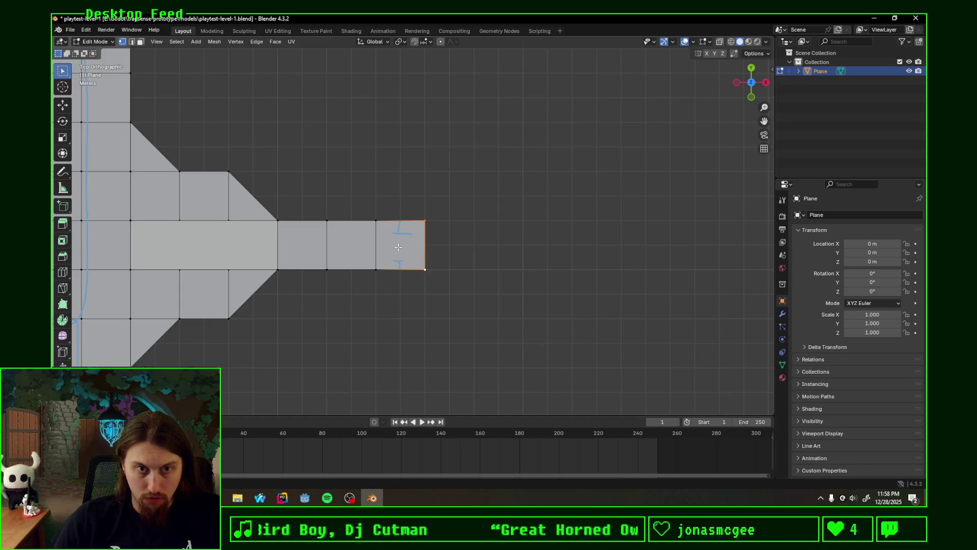
pyautogui.moveTo(397, 236)
pyautogui.mouseDown()
pyautogui.moveTo(406, 234)
pyautogui.moveTo(399, 276)
pyautogui.mouseUp()
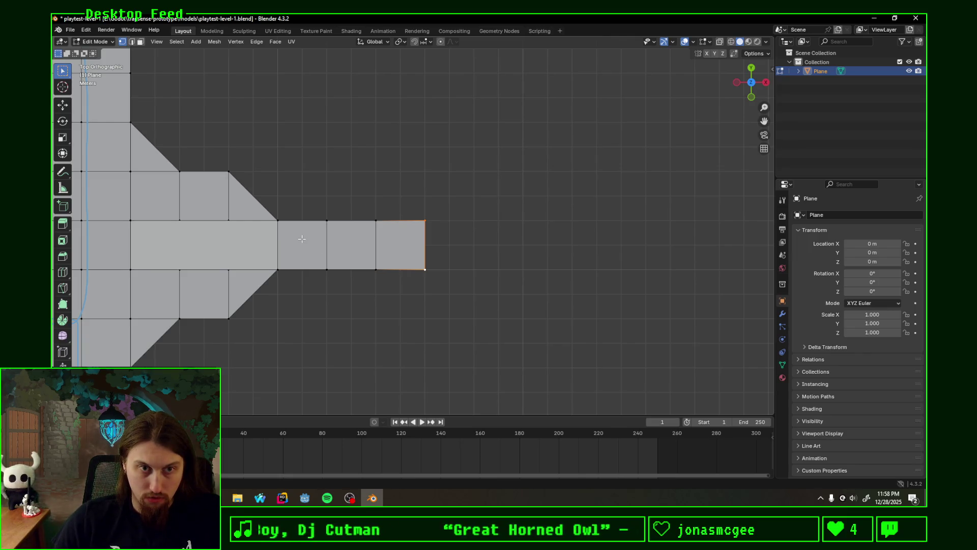
pyautogui.keyDown('ctrl'); pyautogui.scroll(-4, 324, 229); pyautogui.keyUp('ctrl')
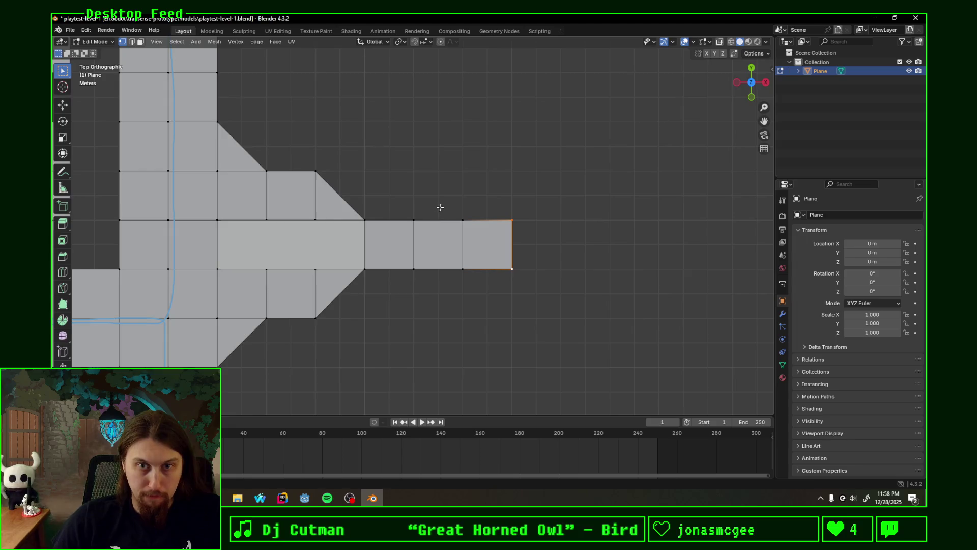
pyautogui.keyDown('ctrl'); pyautogui.scroll(3, 347, 207); pyautogui.keyUp('ctrl')
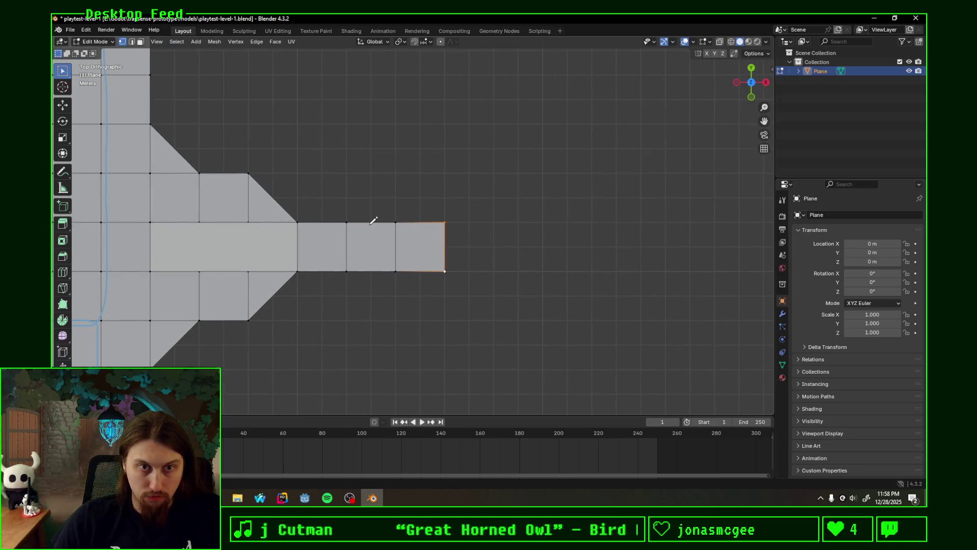
pyautogui.press('k')
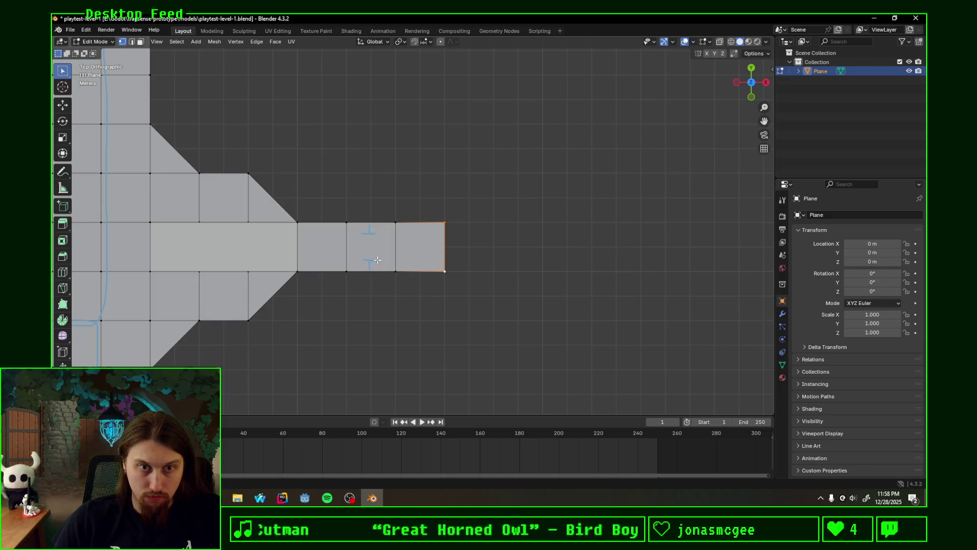
pyautogui.moveTo(374, 238); pyautogui.dragTo(376, 252)
pyautogui.keyDown('shift'); pyautogui.moveTo(510, 236); pyautogui.dragTo(387, 231, button='middle'); pyautogui.keyUp('shift')
# Step: Extend the corridor another 2 m along X
pyautogui.write('ex')
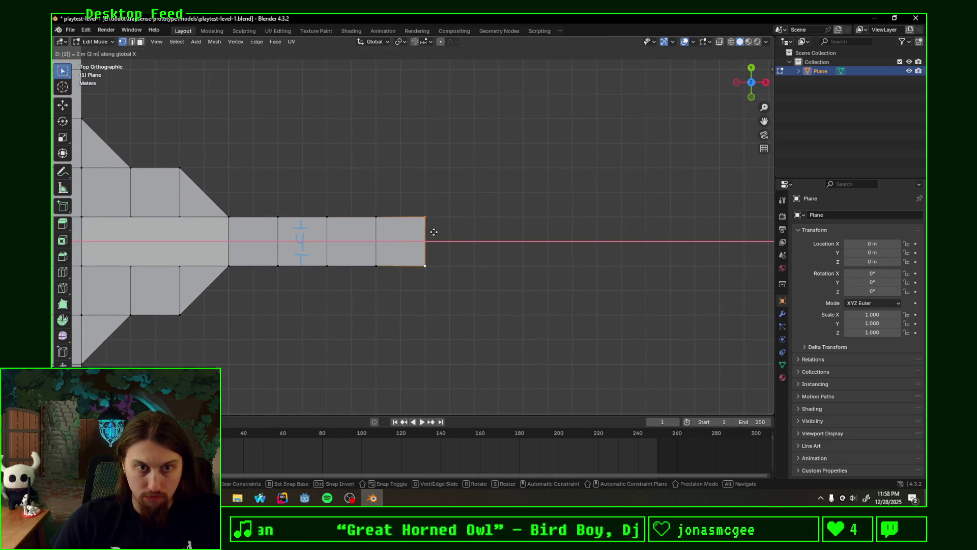
pyautogui.write('2')
pyautogui.press('Return')
pyautogui.moveTo(429, 288)
pyautogui.mouseDown(button='middle')
pyautogui.moveTo(458, 236)
pyautogui.moveTo(523, 203)
pyautogui.moveTo(661, 212)
pyautogui.moveTo(635, 224)
pyautogui.moveTo(460, 210)
pyautogui.moveTo(301, 214)
pyautogui.moveTo(411, 224)
pyautogui.moveTo(363, 216)
pyautogui.moveTo(356, 249)
pyautogui.moveTo(387, 261)
pyautogui.mouseUp(button='middle')
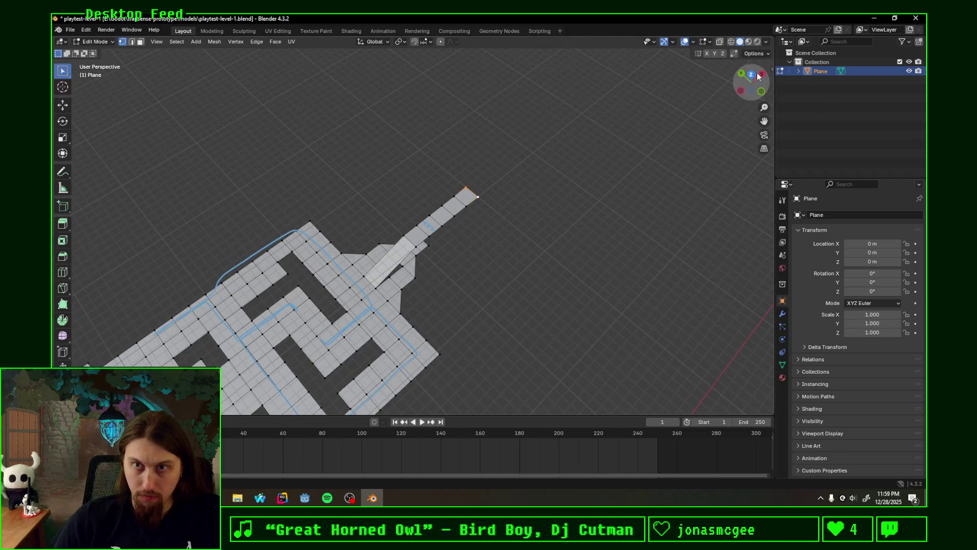
# Step: Snap to top view and pan so the main room sits centre-left with the whole layout framed
pyautogui.click(751, 74)
pyautogui.keyDown('shift'); pyautogui.moveTo(630, 144); pyautogui.dragTo(570, 209, button='middle'); pyautogui.keyUp('shift')
pyautogui.moveTo(527, 232)
pyautogui.mouseDown(button='middle')
pyautogui.moveTo(531, 168)
pyautogui.moveTo(534, 218)
pyautogui.mouseUp(button='middle')
pyautogui.press('KP_7')
pyautogui.moveTo(573, 163)
pyautogui.keyDown('shift'); pyautogui.mouseDown(button='middle')
pyautogui.moveTo(486, 177)
pyautogui.moveTo(492, 190)
pyautogui.mouseUp(button='middle'); pyautogui.keyUp('shift')
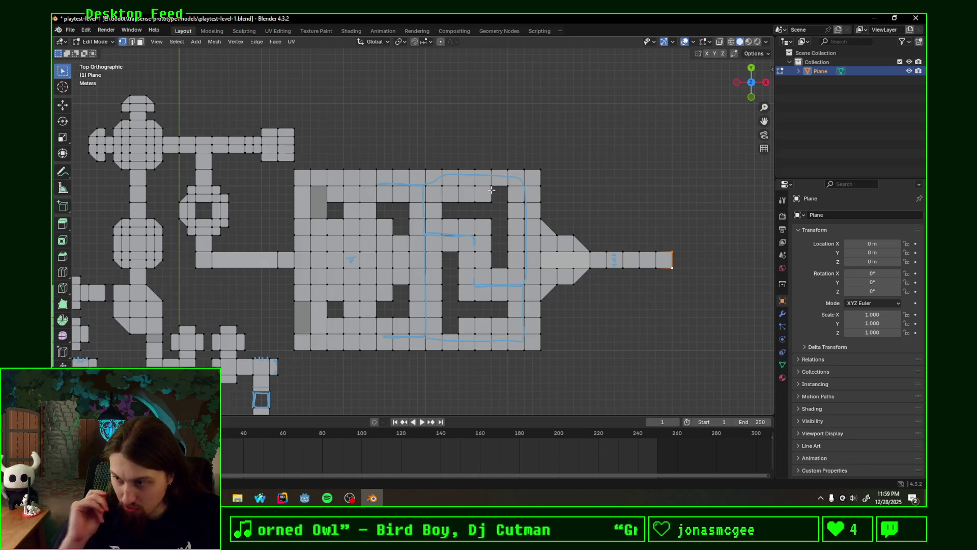
pyautogui.scroll(5, 651, 248)
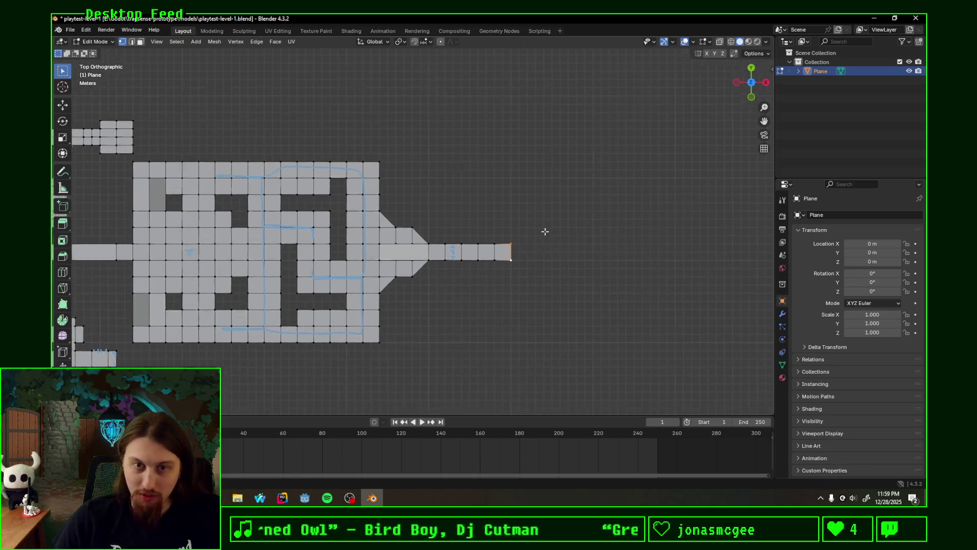
# Step: Remove the corridor's end cells by deleting their vertices
pyautogui.keyDown('shift'); pyautogui.moveTo(410, 258); pyautogui.dragTo(496, 236, button='middle'); pyautogui.keyUp('shift')
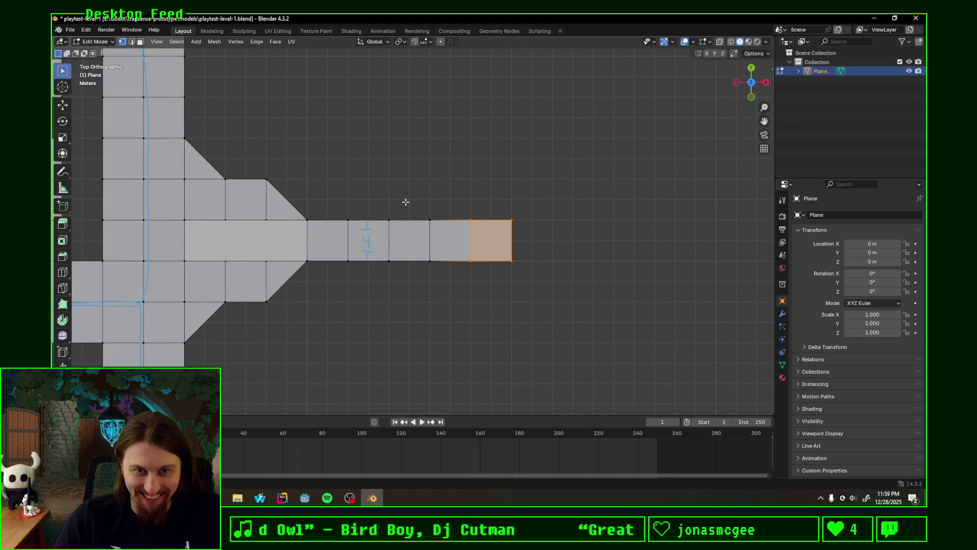
pyautogui.press('x')
pyautogui.click(542, 269)
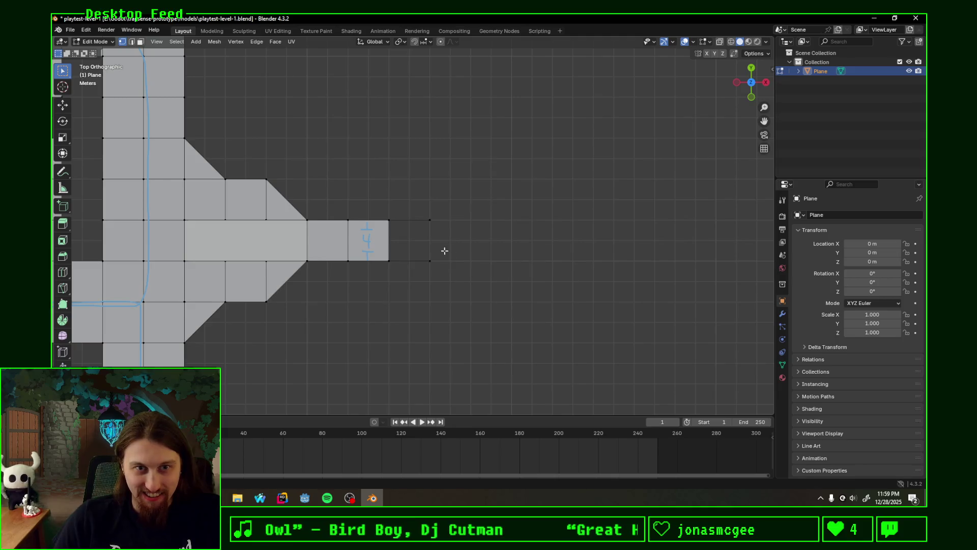
pyautogui.hotkey('ctrl', 'z')
pyautogui.moveTo(554, 267)
pyautogui.mouseDown(button='middle')
pyautogui.moveTo(556, 221)
pyautogui.moveTo(546, 217)
pyautogui.mouseUp(button='middle')
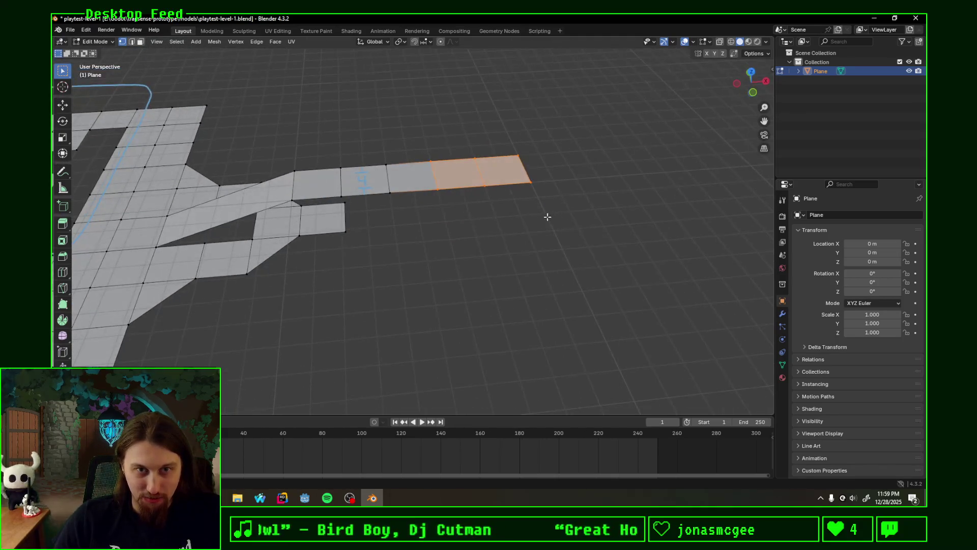
pyautogui.press('x')
pyautogui.click(529, 208)
pyautogui.click(752, 76)
pyautogui.click(751, 70)
# Step: Extrude the last cell's far edge one cell along X, then stretch the new end about 6 m
pyautogui.moveTo(385, 206); pyautogui.dragTo(418, 280)
pyautogui.press('e')
pyautogui.press('x')
pyautogui.press('1')
pyautogui.press('Return')
pyautogui.moveTo(423, 199); pyautogui.dragTo(466, 281)
pyautogui.press('e')
pyautogui.press('x')
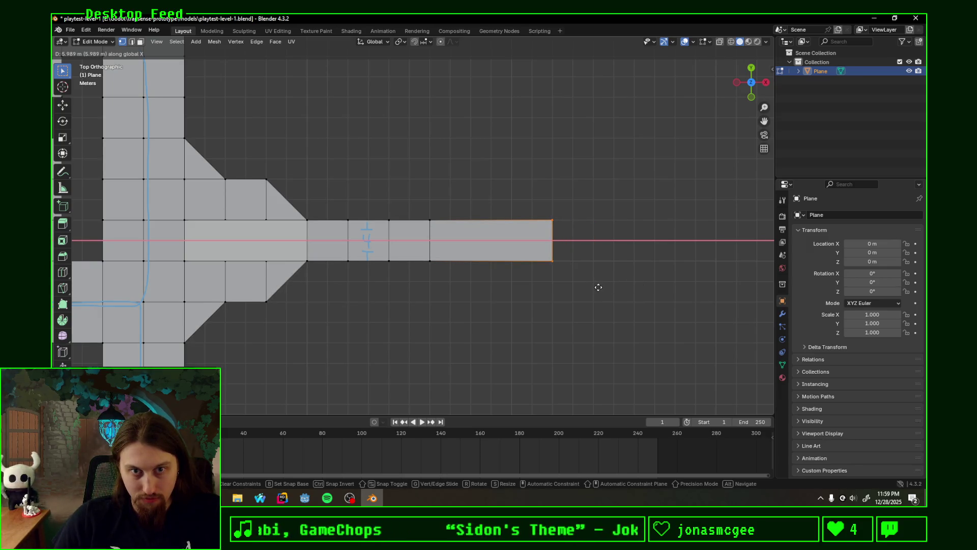
# Step: Confirm the long corridor extension and cut it with three evenly spaced loops
pyautogui.click(640, 292)
pyautogui.hotkey('ctrl', 'r')
pyautogui.scroll(1, 504, 223)
pyautogui.scroll(1, 504, 223)
pyautogui.click(503, 222)
pyautogui.rightClick(502, 221)
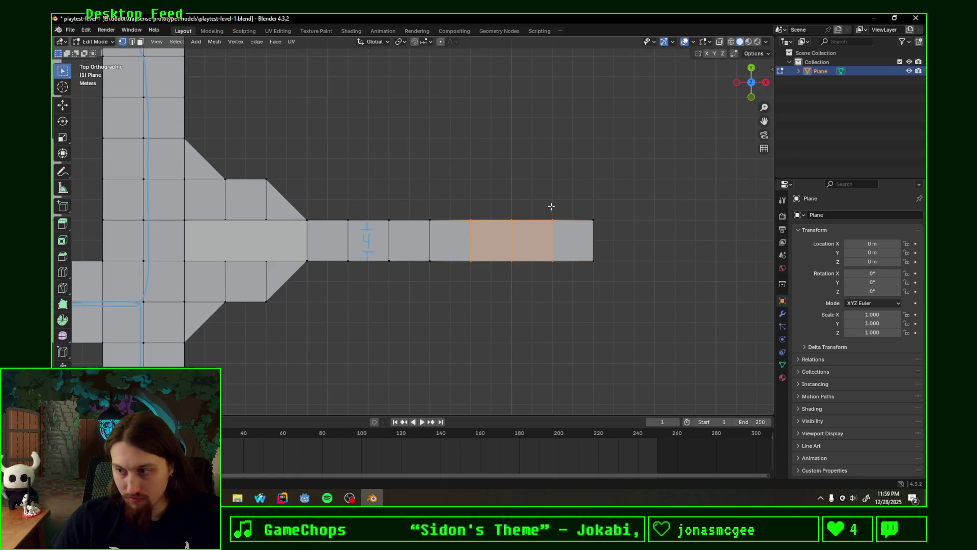
pyautogui.keyDown('shift'); pyautogui.moveTo(537, 212); pyautogui.dragTo(477, 224, button='middle'); pyautogui.keyUp('shift')
pyautogui.keyDown('shift'); pyautogui.moveTo(531, 186); pyautogui.dragTo(532, 189, button='middle'); pyautogui.keyUp('shift')
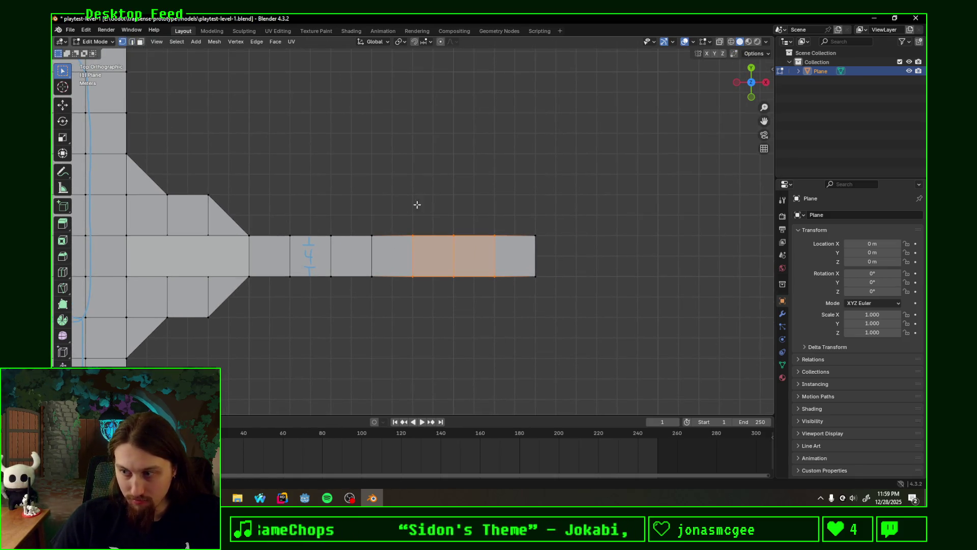
# Step: Extrude the two middle cells one tile up and one tile down to form a cross
pyautogui.moveTo(399, 223)
pyautogui.mouseDown()
pyautogui.moveTo(509, 236)
pyautogui.moveTo(518, 248)
pyautogui.mouseUp()
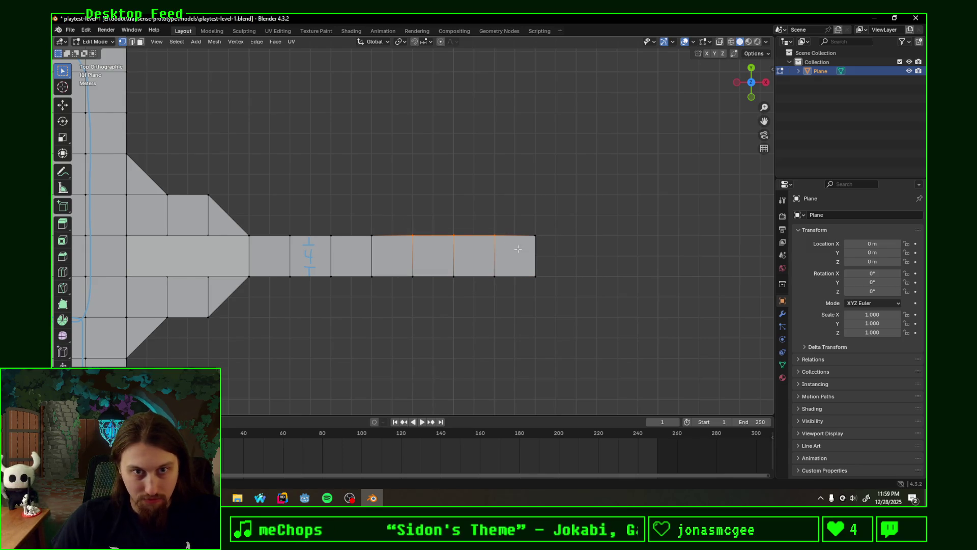
pyautogui.press('e')
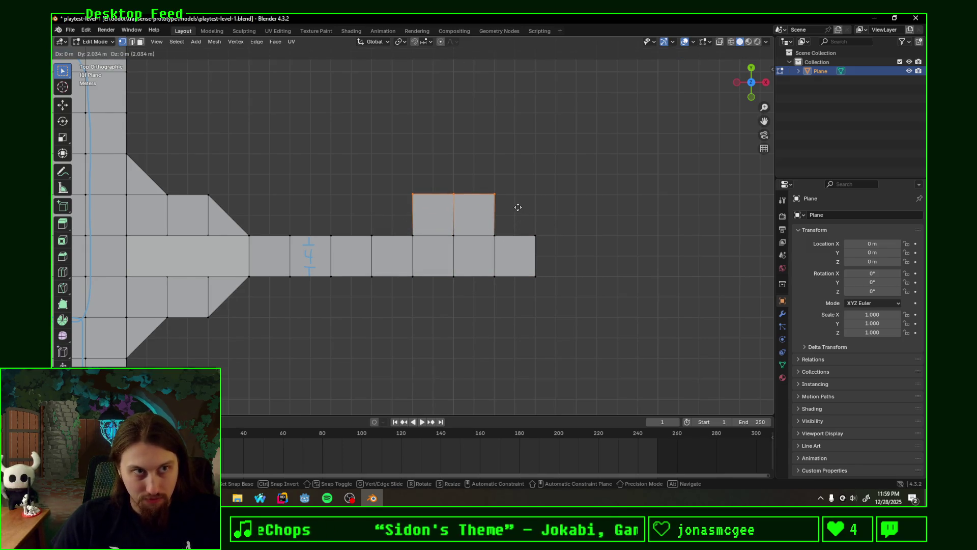
pyautogui.press('y')
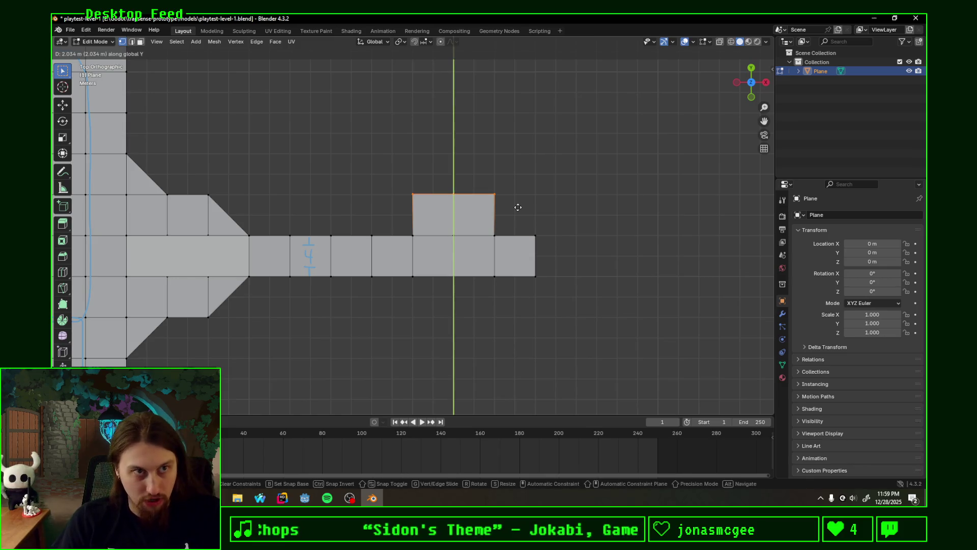
pyautogui.click(517, 207)
pyautogui.click(516, 288)
pyautogui.press('g')
pyautogui.press('x')
pyautogui.write('y')
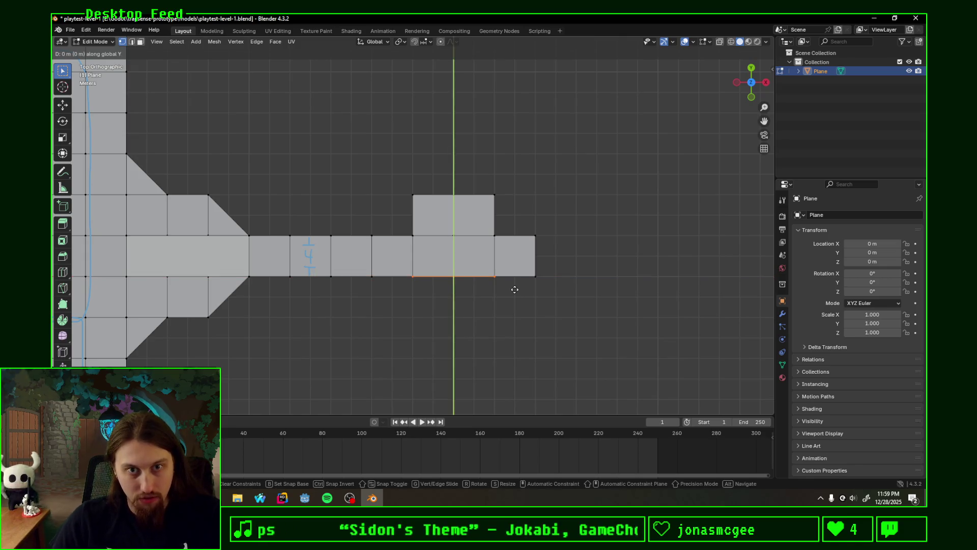
pyautogui.write('-1')
pyautogui.press('Return')
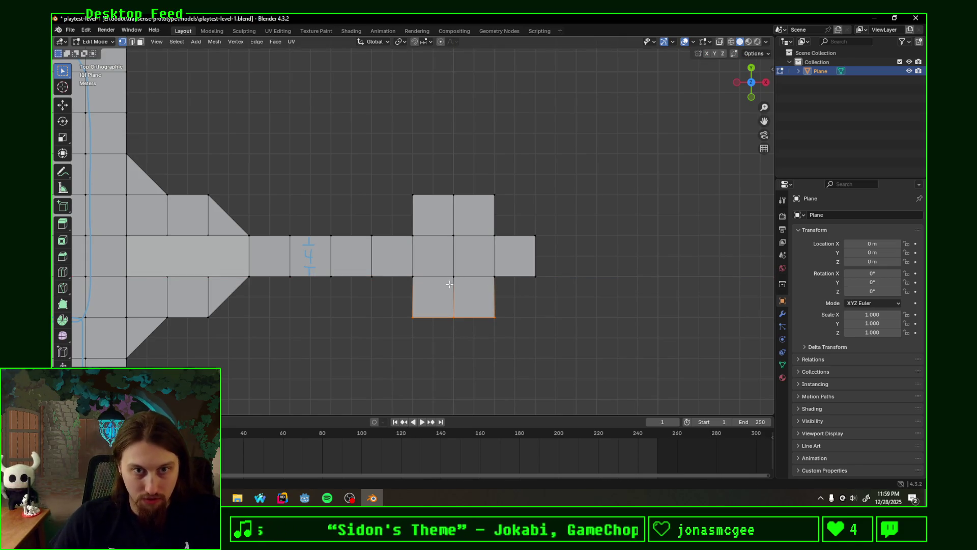
# Step: Fill the cross's four corners with triangles to make the octagonal room
pyautogui.moveTo(370, 272); pyautogui.dragTo(425, 327)
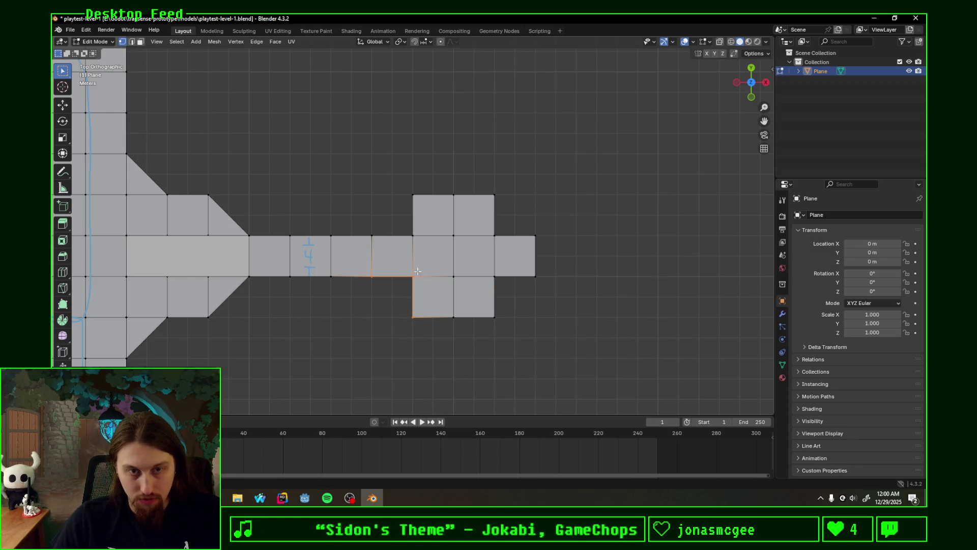
pyautogui.press('f')
pyautogui.moveTo(367, 240)
pyautogui.mouseDown()
pyautogui.moveTo(430, 189)
pyautogui.moveTo(555, 254)
pyautogui.mouseUp()
pyautogui.press('f')
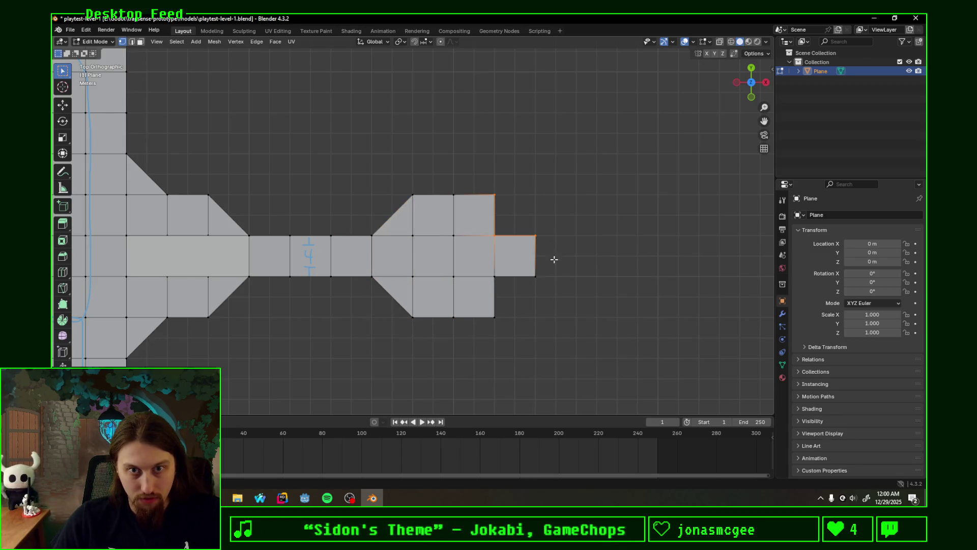
pyautogui.press('f')
pyautogui.moveTo(479, 262); pyautogui.dragTo(545, 320)
pyautogui.press('f')
pyautogui.keyDown('shift'); pyautogui.moveTo(576, 258); pyautogui.dragTo(499, 281, button='middle'); pyautogui.keyUp('shift')
pyautogui.moveTo(465, 258); pyautogui.dragTo(503, 320)
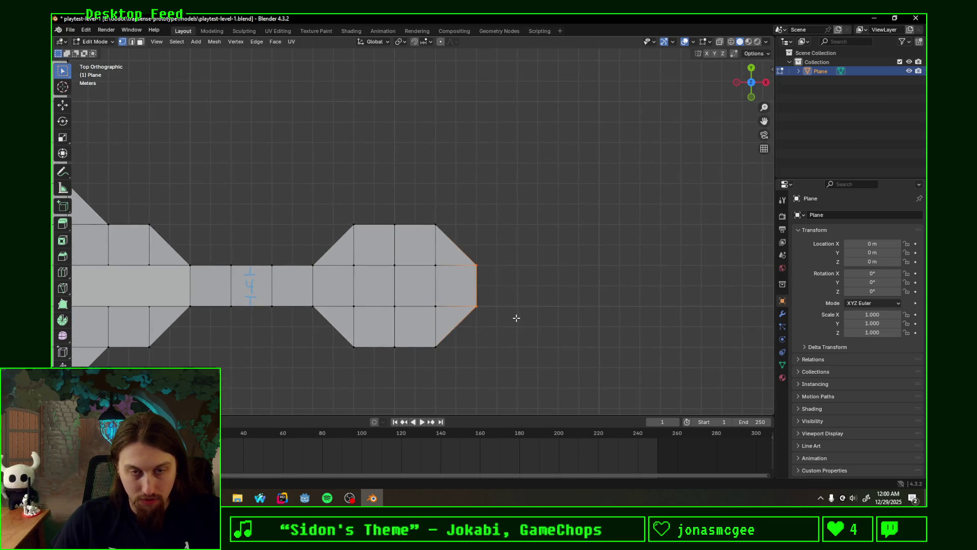
# Step: Extrude the room's right edge 2 m along X into one corridor tile
pyautogui.write('ex')
pyautogui.write('2')
pyautogui.press('Return')
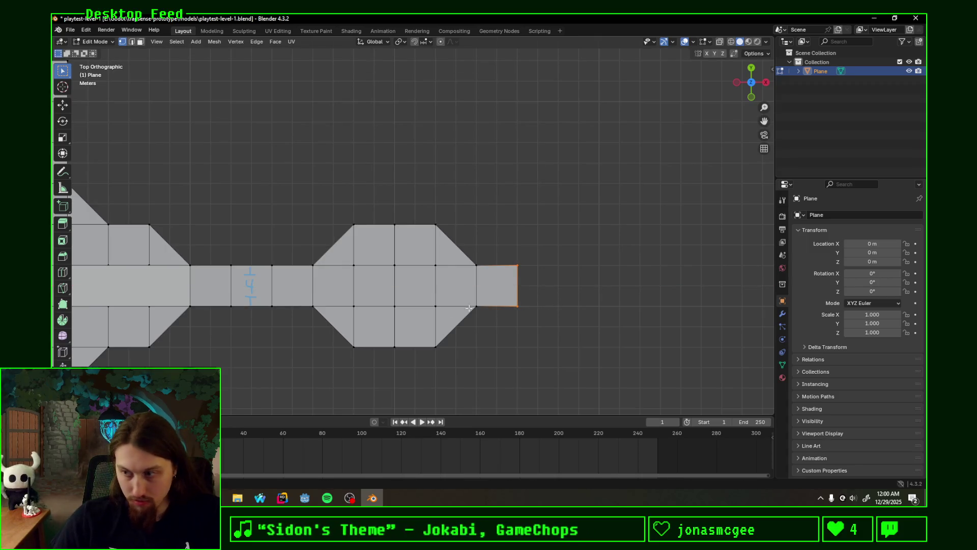
pyautogui.scroll(1, 468, 326)
pyautogui.keyDown('shift'); pyautogui.moveTo(504, 338); pyautogui.dragTo(521, 278, button='middle'); pyautogui.keyUp('shift')
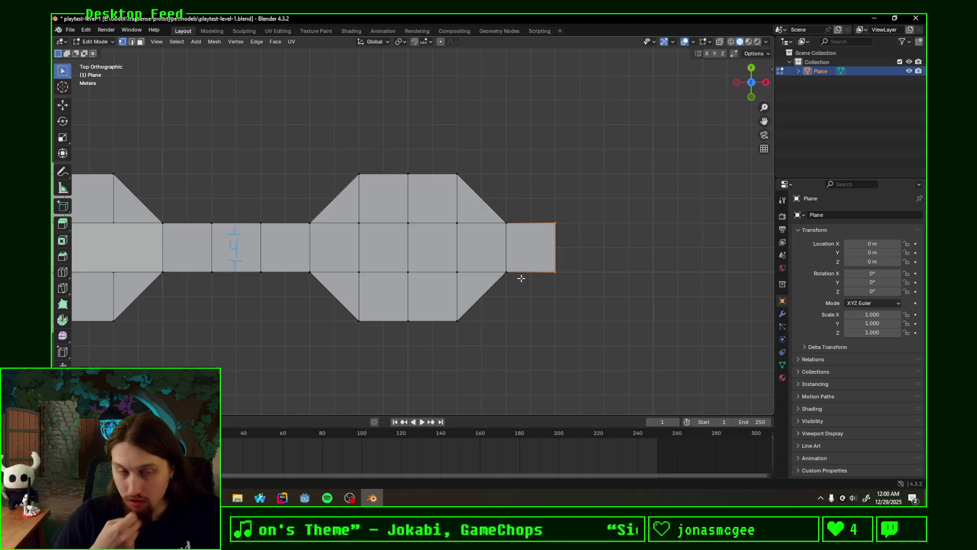
pyautogui.keyDown('shift'); pyautogui.moveTo(335, 198); pyautogui.dragTo(359, 214, button='middle'); pyautogui.keyUp('shift')
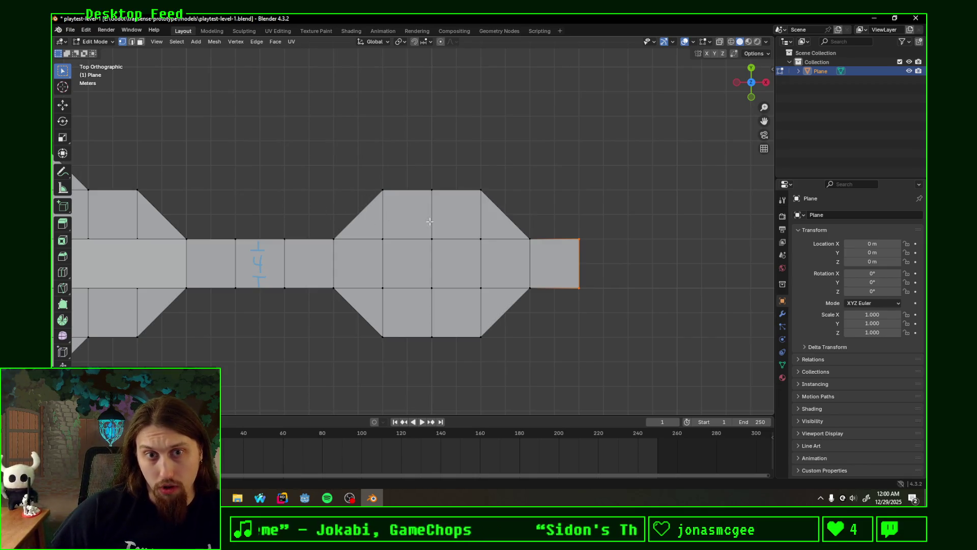
# Step: Shift the room's right half 1 unit along X and add a centred edge loop for the new column
pyautogui.moveTo(466, 165); pyautogui.dragTo(633, 346)
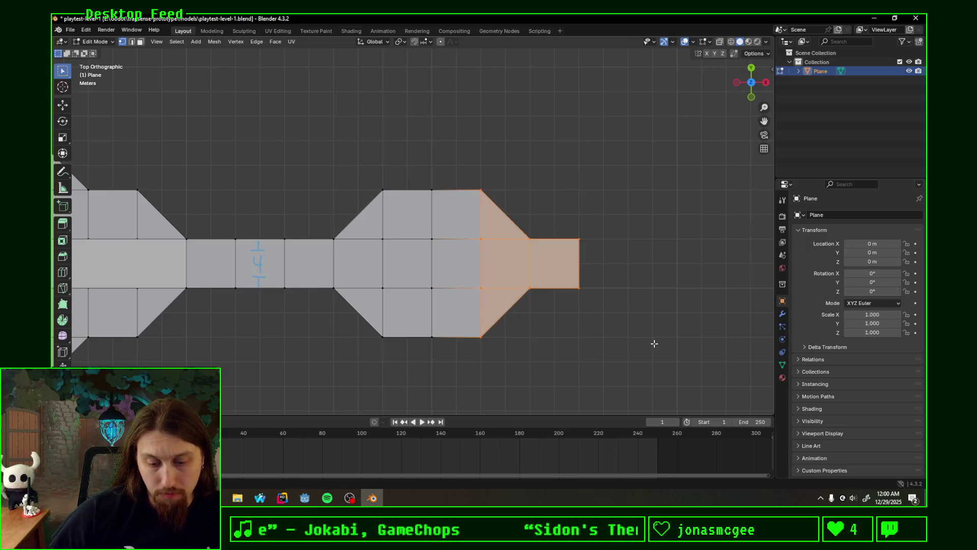
pyautogui.press('g')
pyautogui.press('x')
pyautogui.press('1')
pyautogui.press('Return')
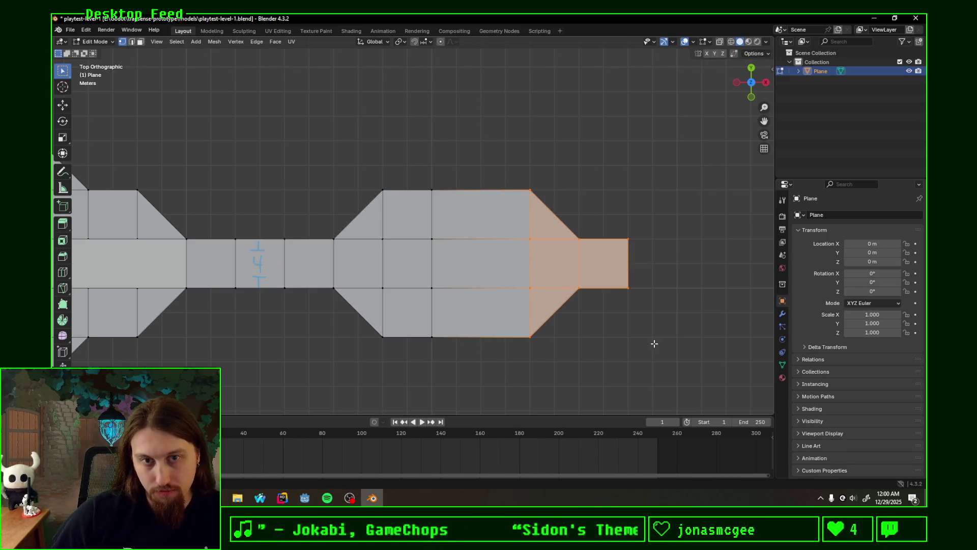
pyautogui.hotkey('ctrl', 'r')
pyautogui.click(481, 196)
pyautogui.rightClick(481, 196)
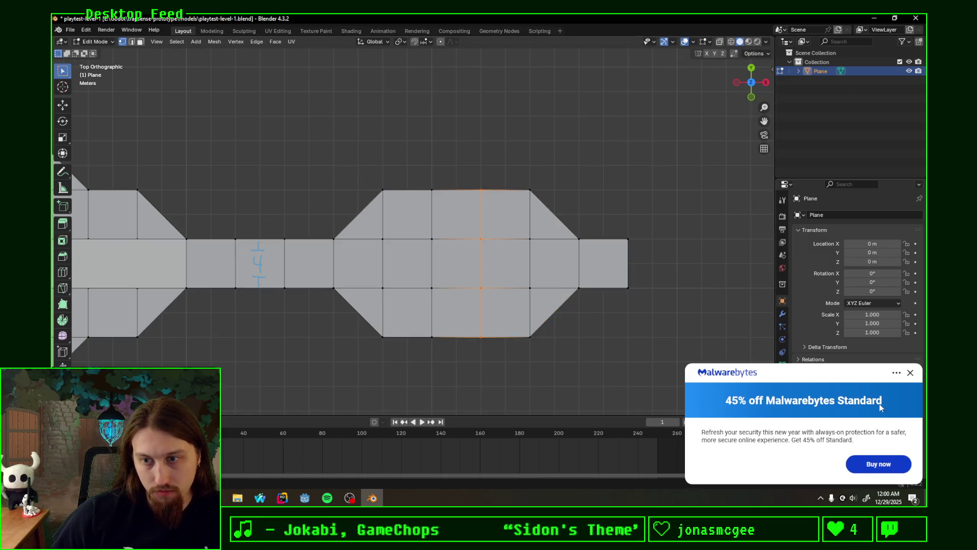
pyautogui.click(911, 374)
# Step: Extrude the new column's top edge 1 m along Y into a square alcove
pyautogui.moveTo(426, 175); pyautogui.dragTo(505, 214)
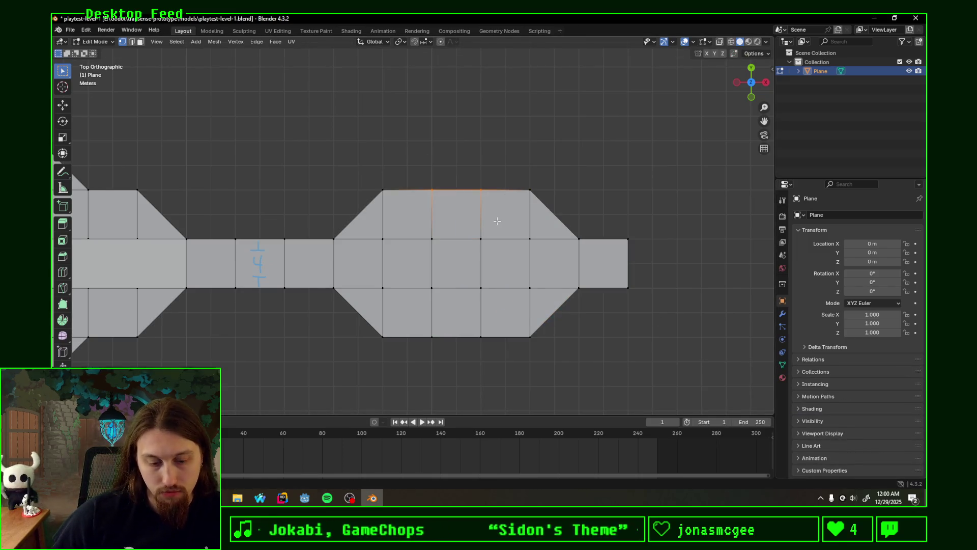
pyautogui.press('g')
pyautogui.press('x')
pyautogui.rightClick(498, 175)
pyautogui.press('e')
pyautogui.press('y')
pyautogui.press('1')
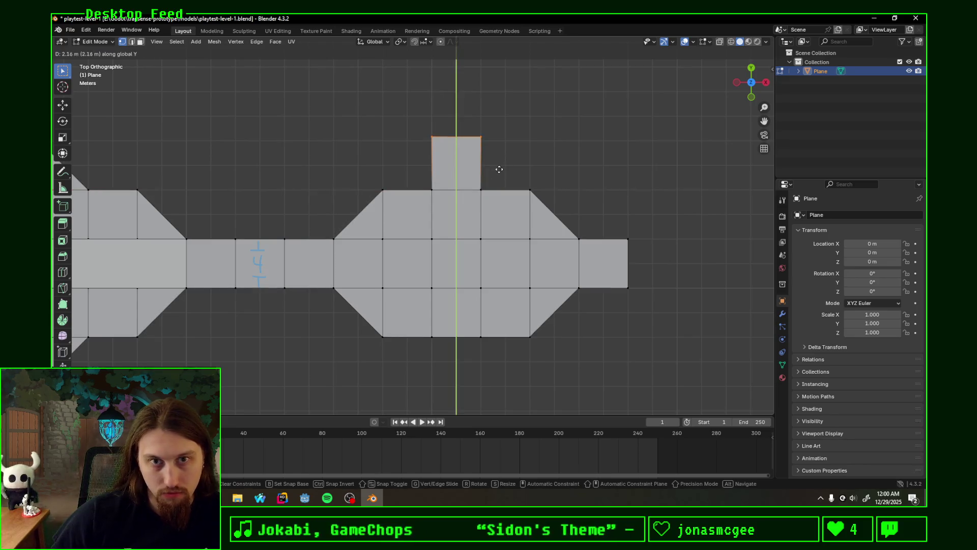
pyautogui.press('Return')
# Step: Extrude the room's bottom edge 1 m along Y into a matching alcove
pyautogui.moveTo(421, 338); pyautogui.dragTo(502, 352)
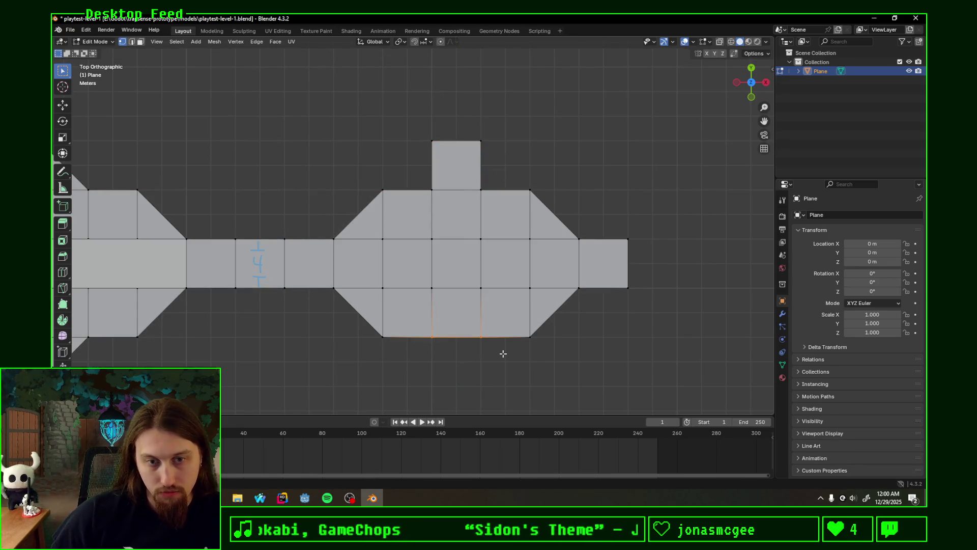
pyautogui.press('g')
pyautogui.press('y')
pyautogui.press('1')
pyautogui.press('Return')
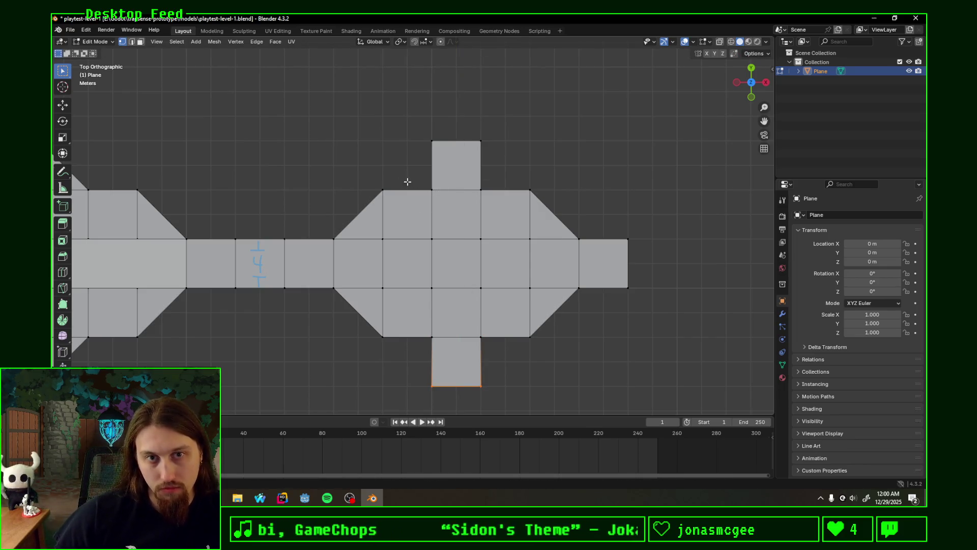
pyautogui.keyDown('shift'); pyautogui.moveTo(513, 243); pyautogui.dragTo(478, 216, button='middle'); pyautogui.keyUp('shift')
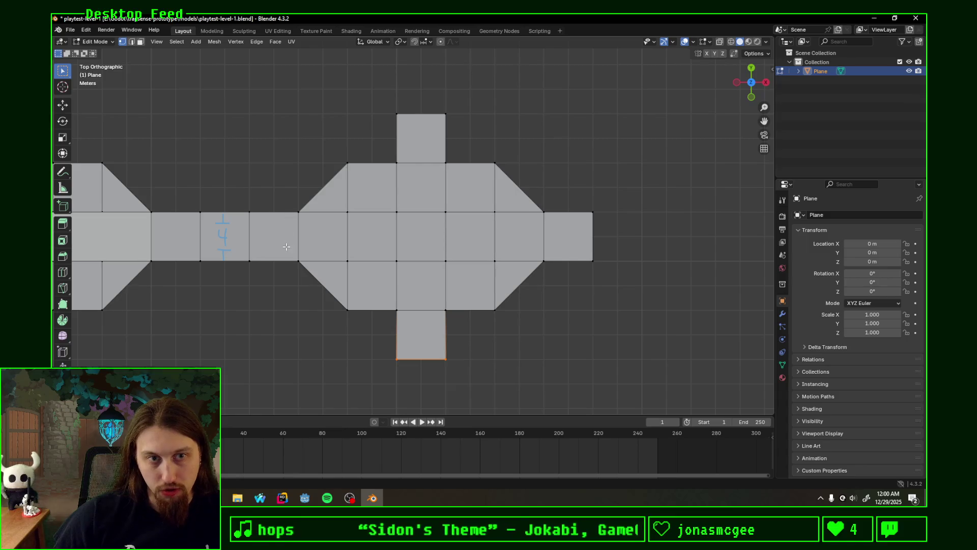
# Step: Annotate door lines across the corridor square, the top and bottom alcoves, and the right square
pyautogui.moveTo(286, 212); pyautogui.dragTo(288, 265)
pyautogui.moveTo(398, 322); pyautogui.dragTo(441, 323)
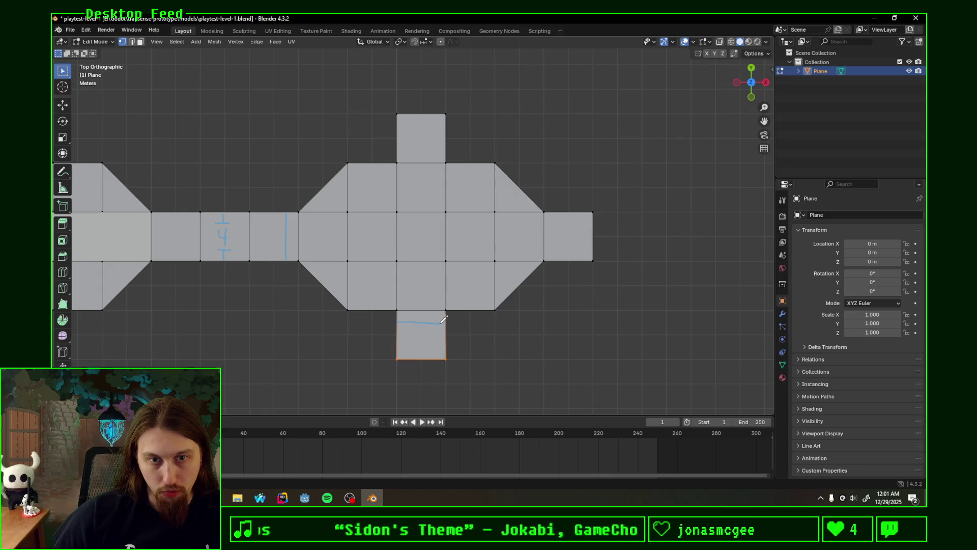
pyautogui.moveTo(398, 150); pyautogui.dragTo(444, 152)
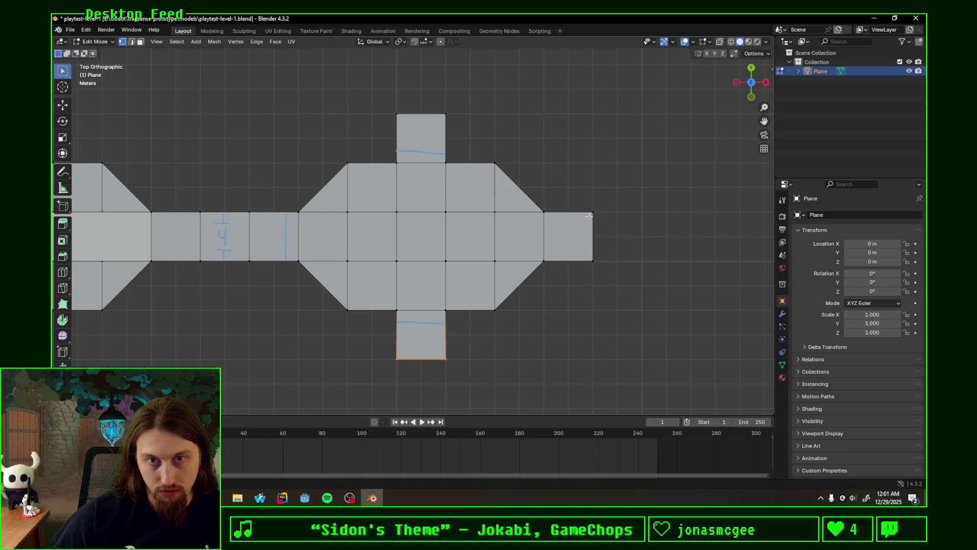
pyautogui.moveTo(554, 211); pyautogui.dragTo(558, 257)
pyautogui.moveTo(552, 207); pyautogui.dragTo(562, 257, button='right')
pyautogui.moveTo(554, 214); pyautogui.dragTo(554, 260)
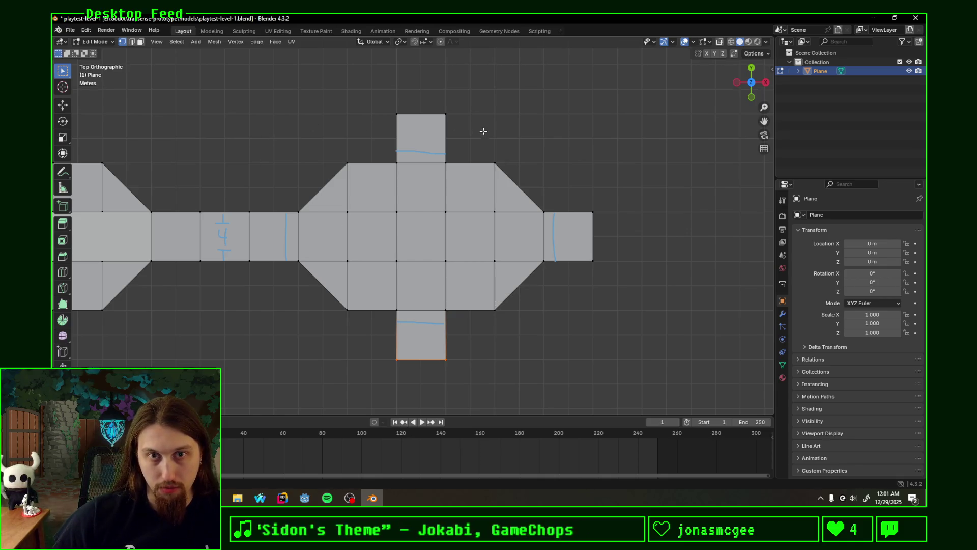
# Step: Handwrite 'Sinking Ceiling' above the room with an arrow pointing down to it
pyautogui.moveTo(504, 114)
pyautogui.mouseDown()
pyautogui.moveTo(492, 133)
pyautogui.moveTo(515, 126)
pyautogui.moveTo(528, 136)
pyautogui.moveTo(543, 127)
pyautogui.moveTo(552, 134)
pyautogui.moveTo(545, 150)
pyautogui.mouseUp()
pyautogui.moveTo(576, 120)
pyautogui.mouseDown()
pyautogui.moveTo(577, 139)
pyautogui.moveTo(605, 133)
pyautogui.moveTo(611, 145)
pyautogui.moveTo(601, 152)
pyautogui.mouseUp()
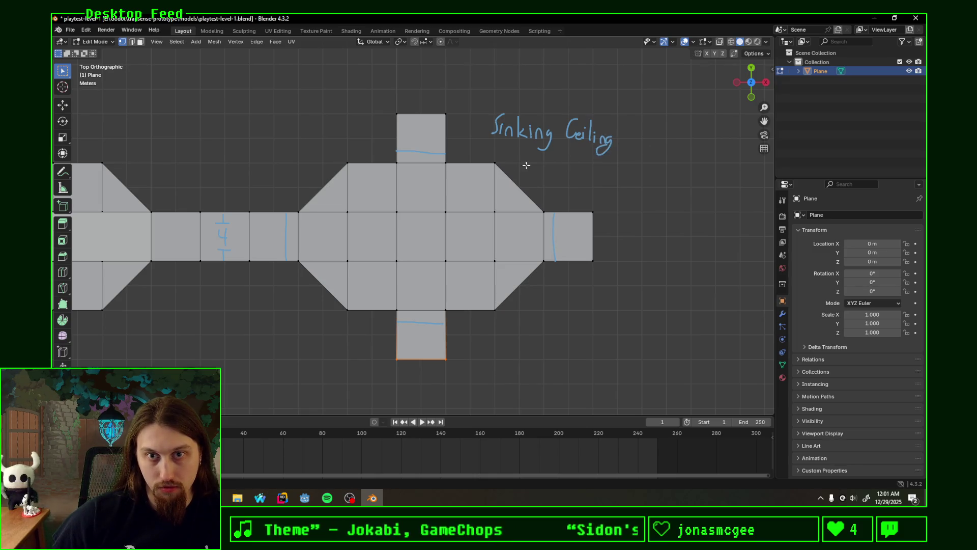
pyautogui.moveTo(519, 143)
pyautogui.mouseDown()
pyautogui.moveTo(493, 159)
pyautogui.moveTo(513, 159)
pyautogui.mouseUp()
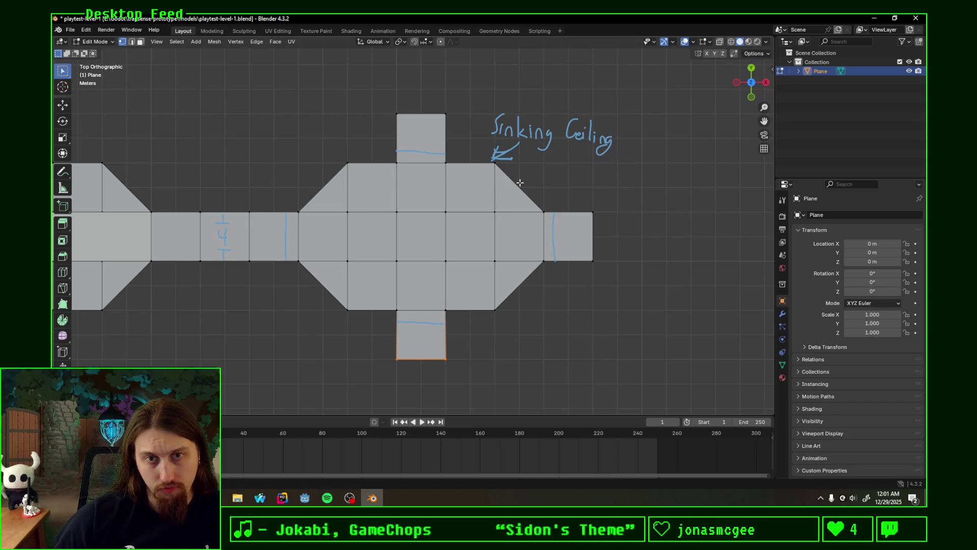
pyautogui.keyDown('shift'); pyautogui.moveTo(533, 187); pyautogui.dragTo(421, 190, button='middle'); pyautogui.keyUp('shift')
pyautogui.moveTo(421, 188); pyautogui.dragTo(445, 250)
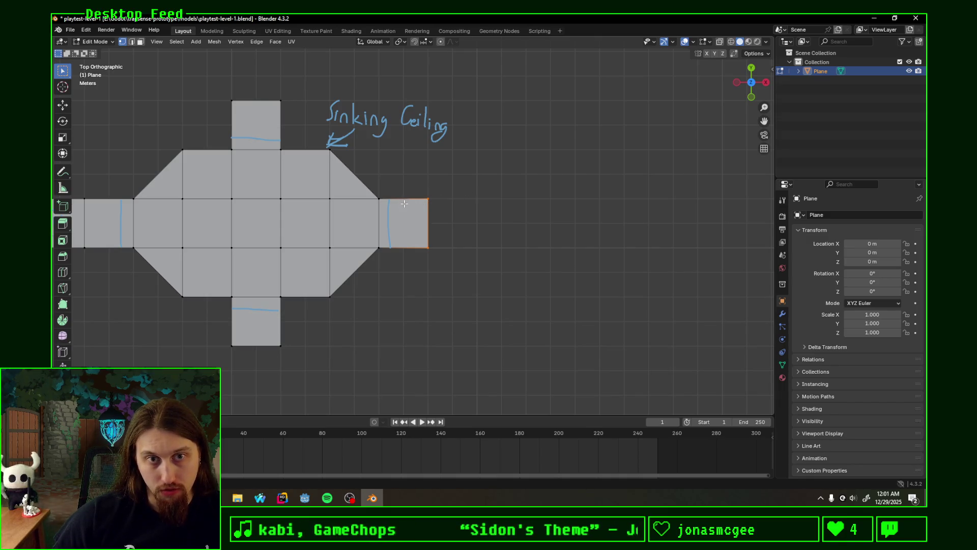
# Step: Extrude the end edge one square along X, then another 10 m further right
pyautogui.press('x')
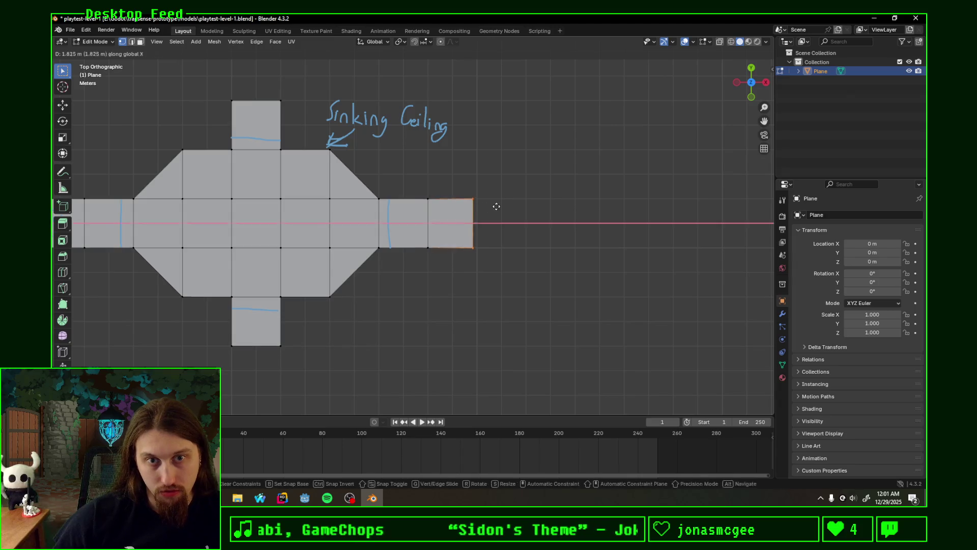
pyautogui.click(499, 207)
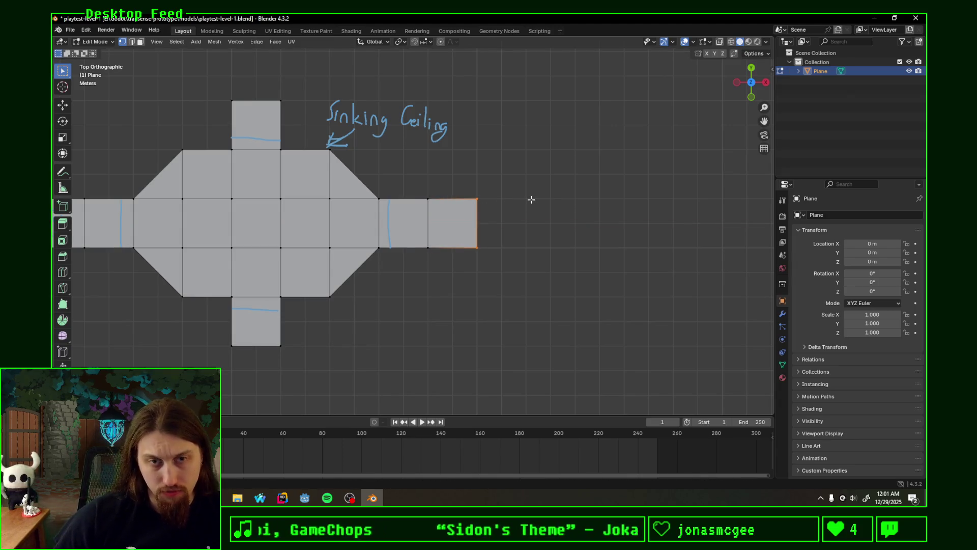
pyautogui.keyDown('shift'); pyautogui.moveTo(530, 200); pyautogui.dragTo(453, 191, button='middle'); pyautogui.keyUp('shift')
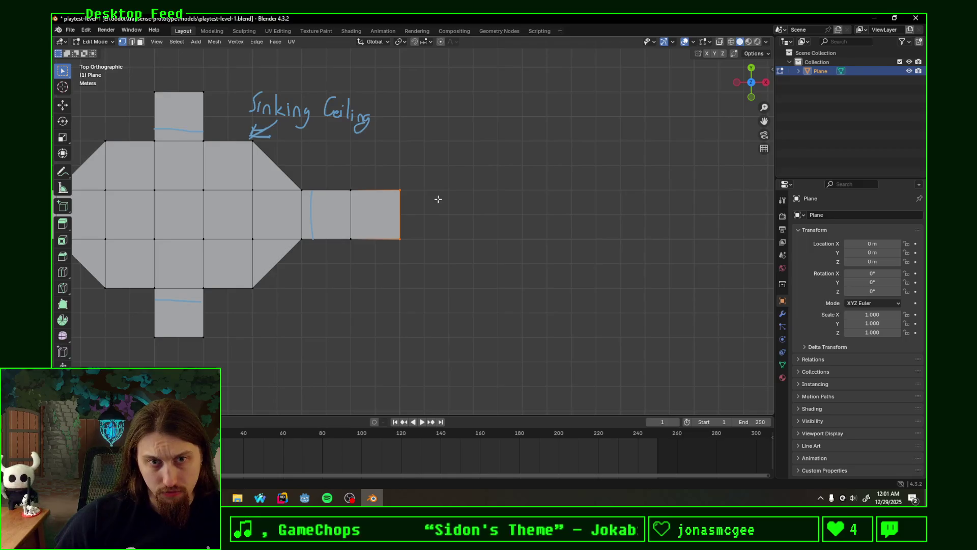
pyautogui.press('e')
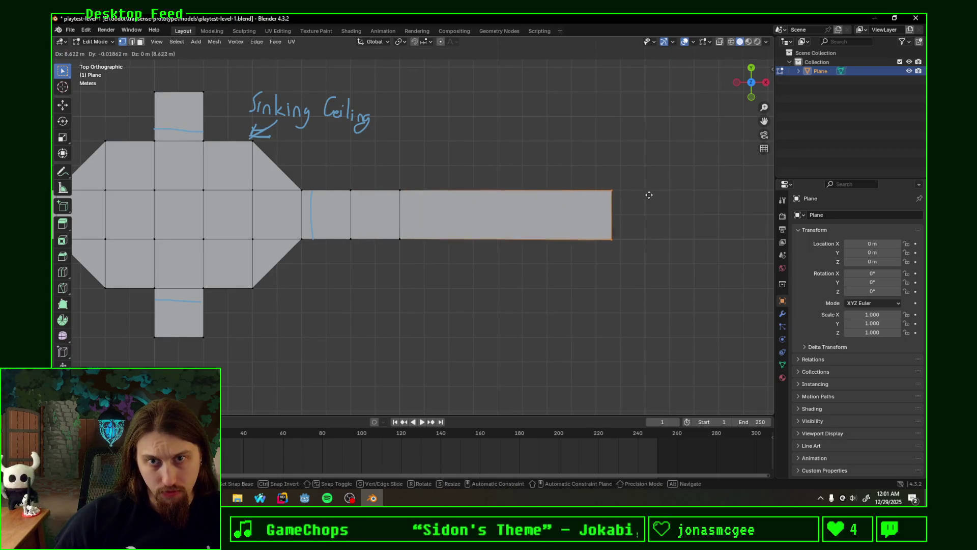
pyautogui.write('x')
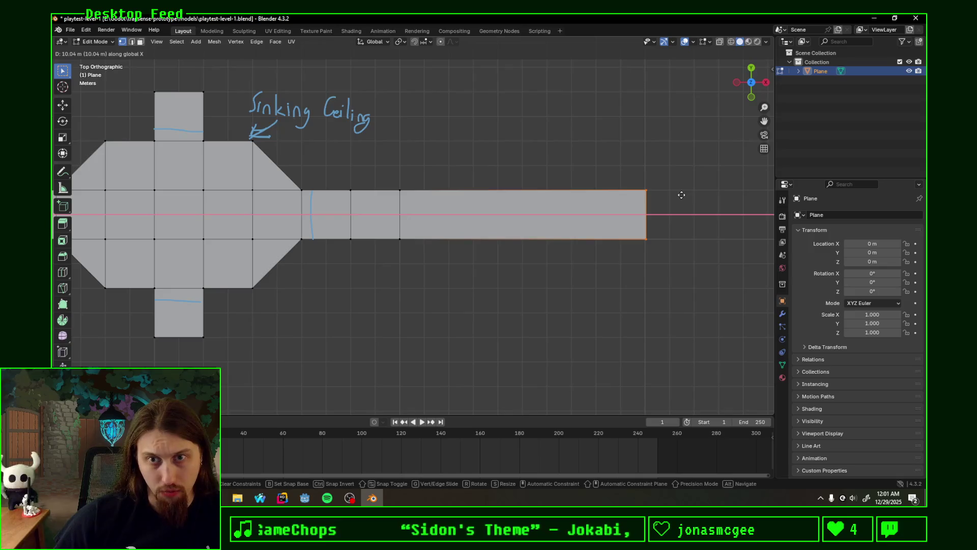
pyautogui.write('10')
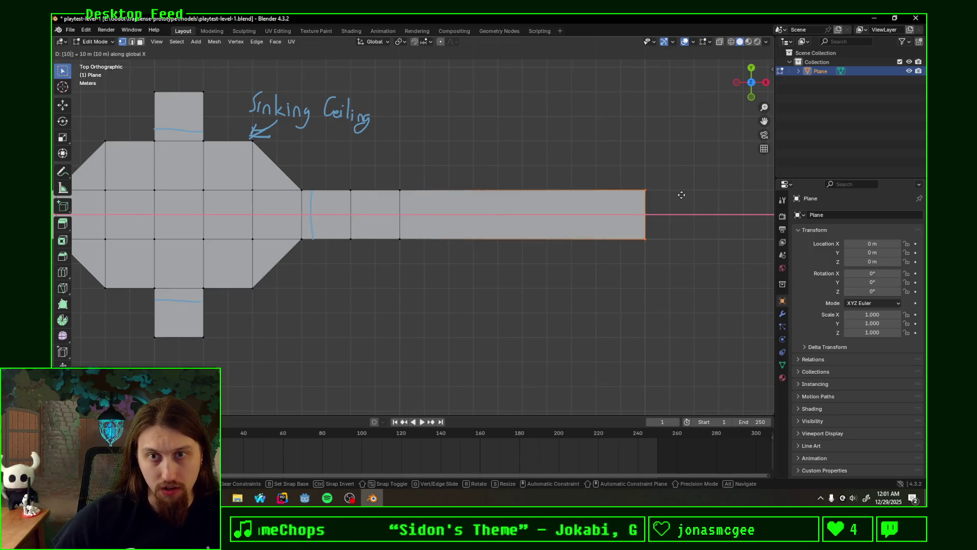
pyautogui.press('Return')
# Step: Divide the 10 m corridor with evenly spaced loop cuts into square tiles
pyautogui.hotkey('ctrl', 'r')
pyautogui.scroll(3, 552, 198)
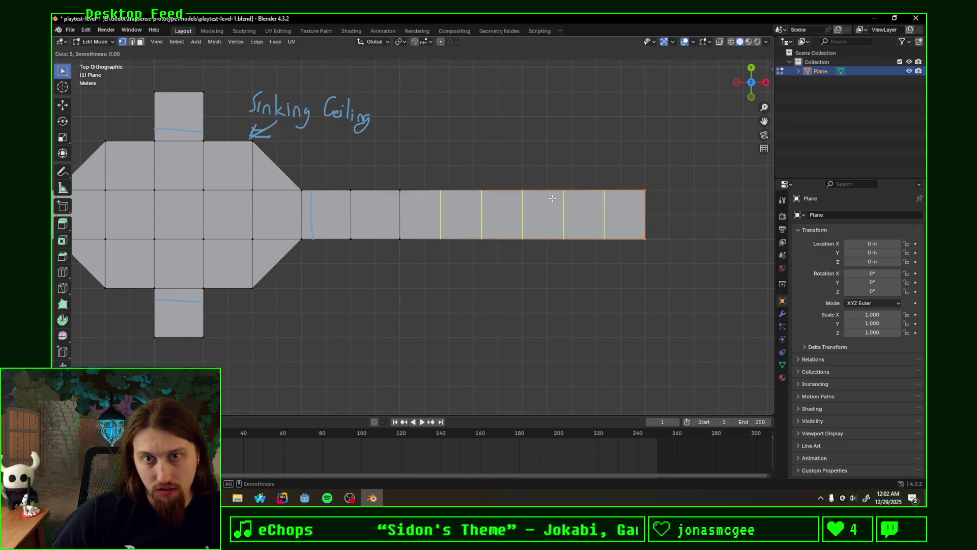
pyautogui.click(552, 198)
pyautogui.rightClick(552, 199)
pyautogui.keyDown('shift'); pyautogui.moveTo(656, 173); pyautogui.dragTo(511, 174, button='middle'); pyautogui.keyUp('shift')
pyautogui.click(477, 194)
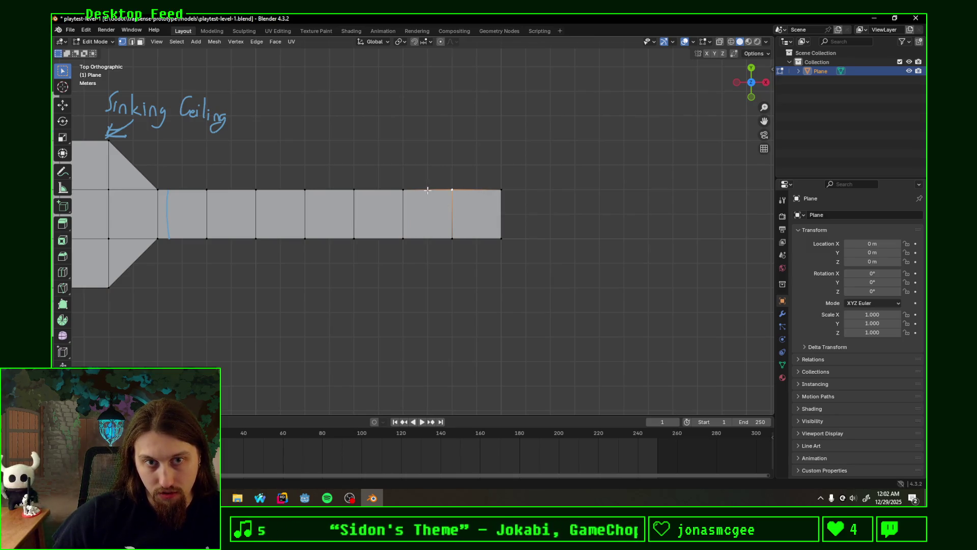
# Step: Sketch a door marker in a corridor square near the end with the Annotate tool
pyautogui.moveTo(425, 193); pyautogui.dragTo(433, 198)
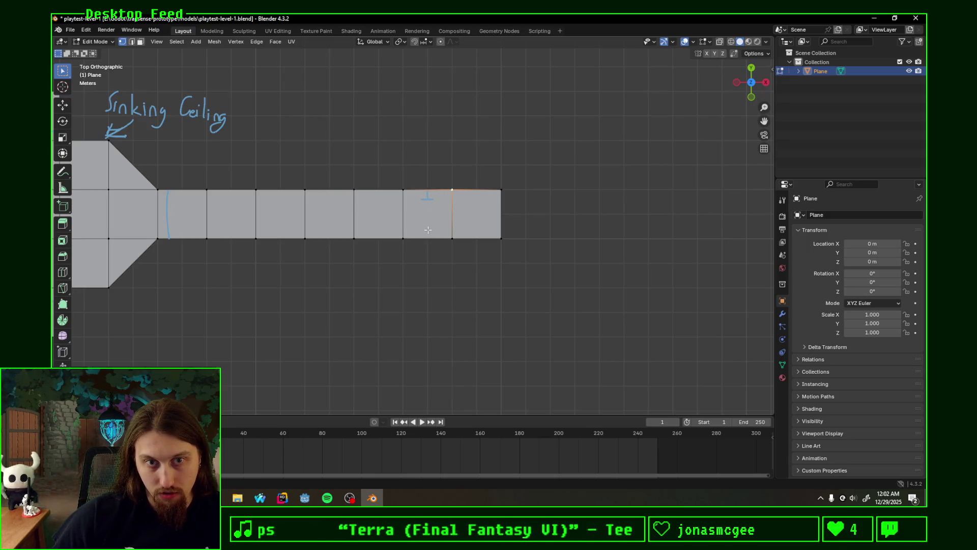
pyautogui.moveTo(422, 233)
pyautogui.mouseDown()
pyautogui.moveTo(433, 233)
pyautogui.moveTo(433, 208)
pyautogui.mouseUp()
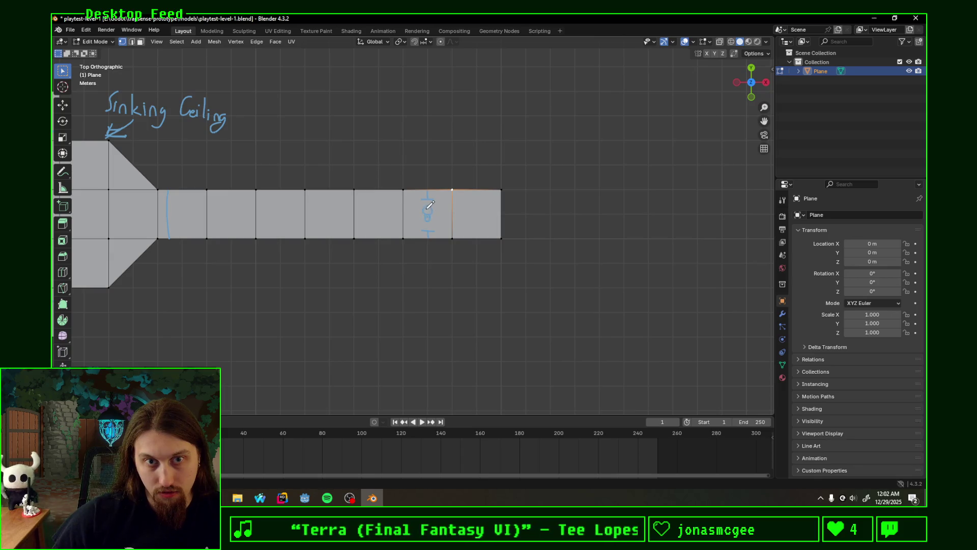
pyautogui.keyDown('shift'); pyautogui.moveTo(539, 210); pyautogui.dragTo(424, 216, button='middle'); pyautogui.keyUp('shift')
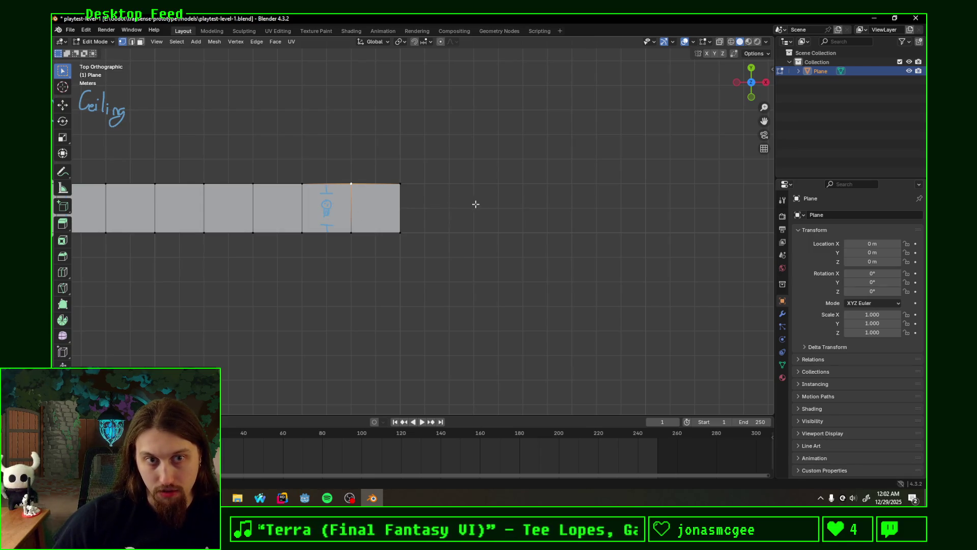
pyautogui.keyDown('shift'); pyautogui.moveTo(417, 201); pyautogui.dragTo(593, 201, button='middle'); pyautogui.keyUp('shift')
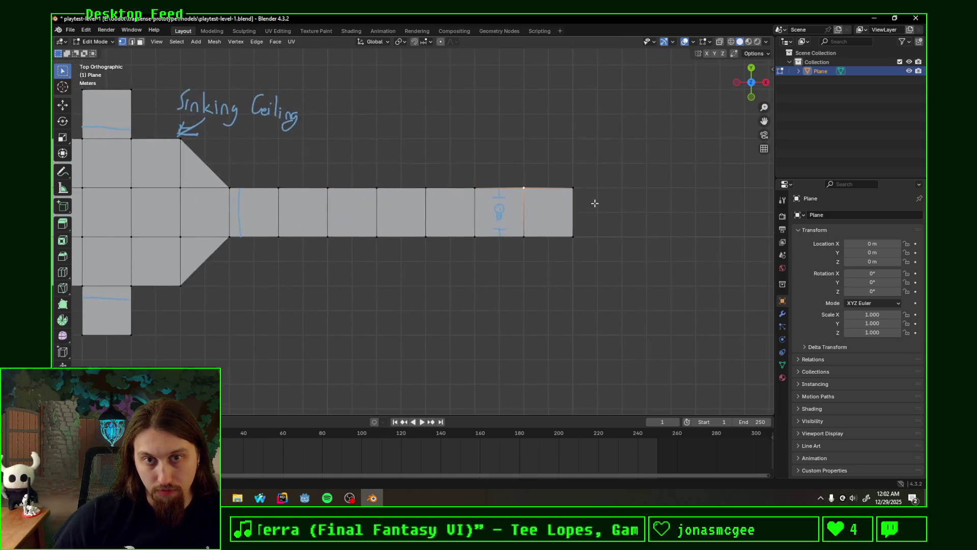
# Step: Extrude the corridor's end edge 2 m along X
pyautogui.click(580, 217)
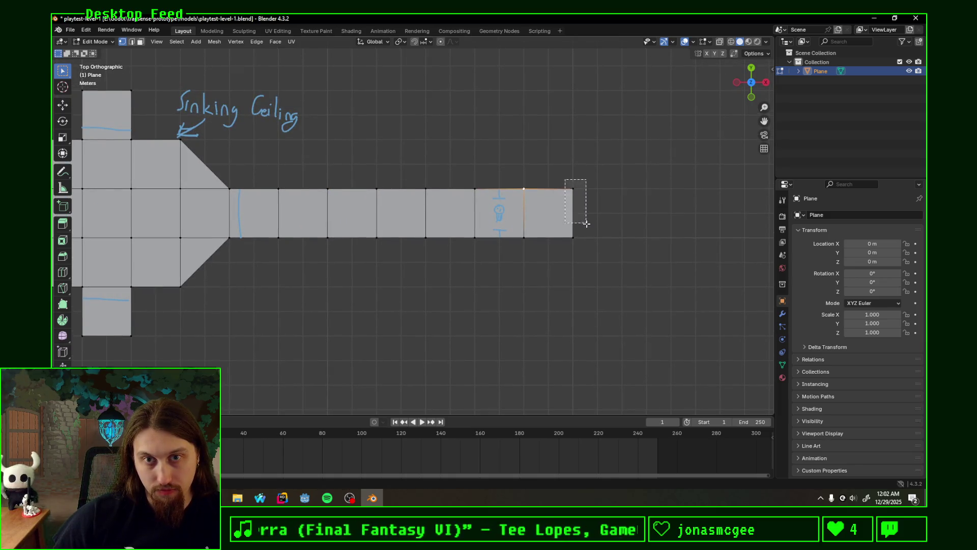
pyautogui.press('e')
pyautogui.press('x')
pyautogui.press('2')
pyautogui.press('Return')
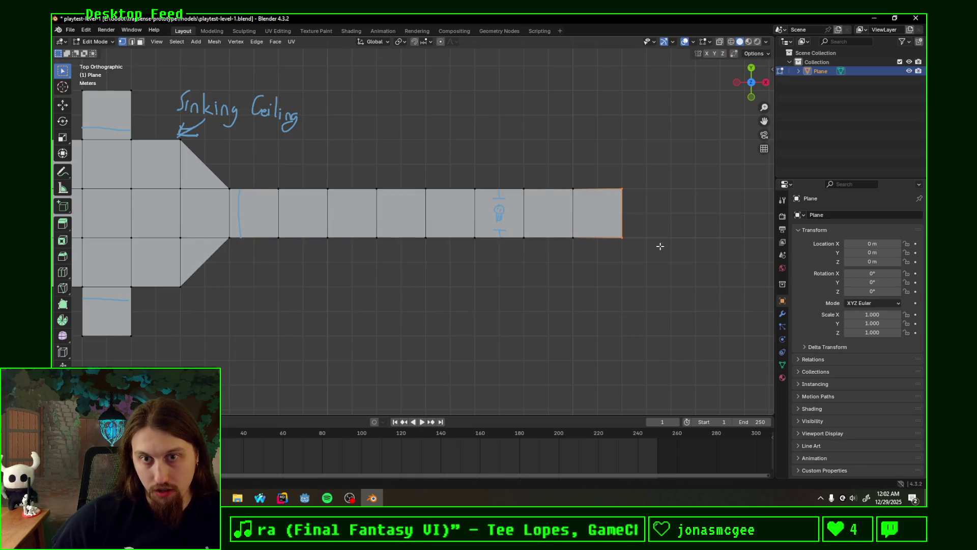
# Step: Draw a long annotation arrow from the Sinking Ceiling note to the corridor's door marker
pyautogui.press('Home')
pyautogui.scroll(-1, 471, 273)
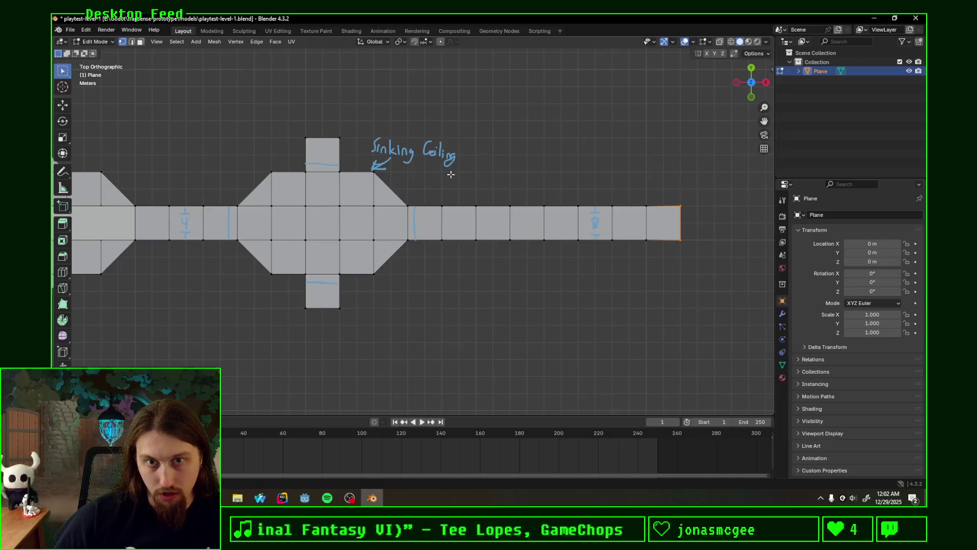
pyautogui.moveTo(453, 172)
pyautogui.mouseDown()
pyautogui.moveTo(473, 185)
pyautogui.moveTo(478, 165)
pyautogui.moveTo(582, 182)
pyautogui.moveTo(582, 200)
pyautogui.moveTo(592, 188)
pyautogui.mouseUp()
pyautogui.moveTo(480, 256)
pyautogui.keyDown('shift'); pyautogui.mouseDown(button='middle')
pyautogui.moveTo(609, 249)
pyautogui.moveTo(499, 262)
pyautogui.mouseUp(button='middle'); pyautogui.keyUp('shift')
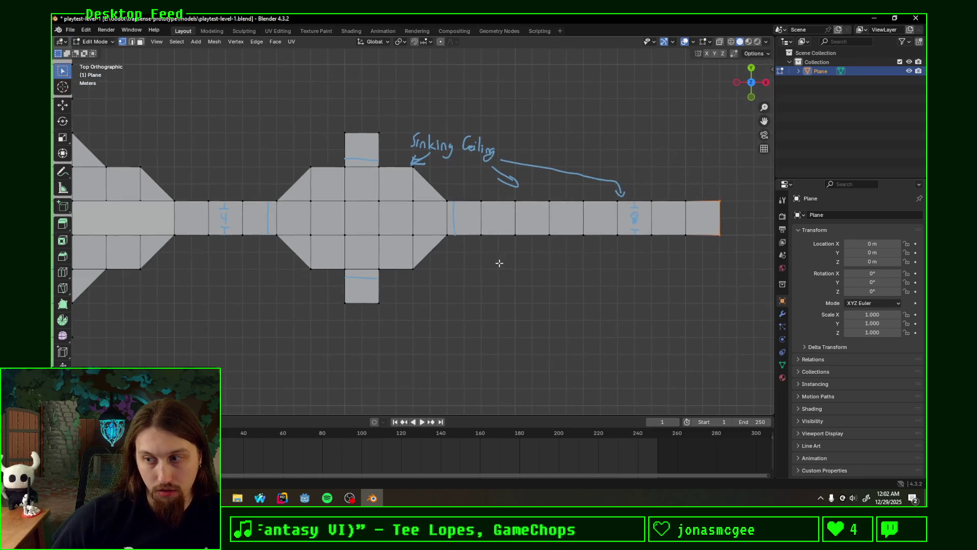
pyautogui.keyDown('shift'); pyautogui.moveTo(262, 272); pyautogui.dragTo(365, 279, button='middle'); pyautogui.keyUp('shift')
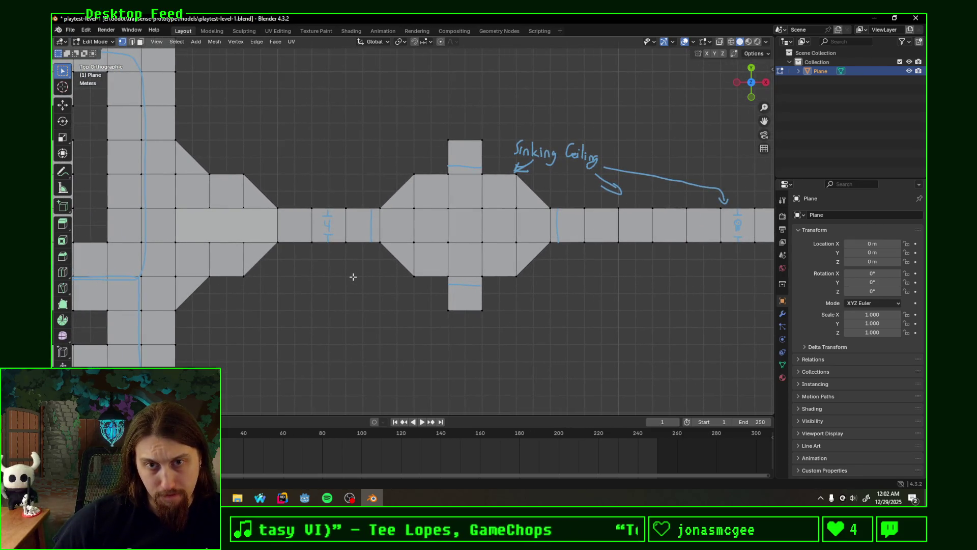
pyautogui.hscroll(-8, 399, 268)
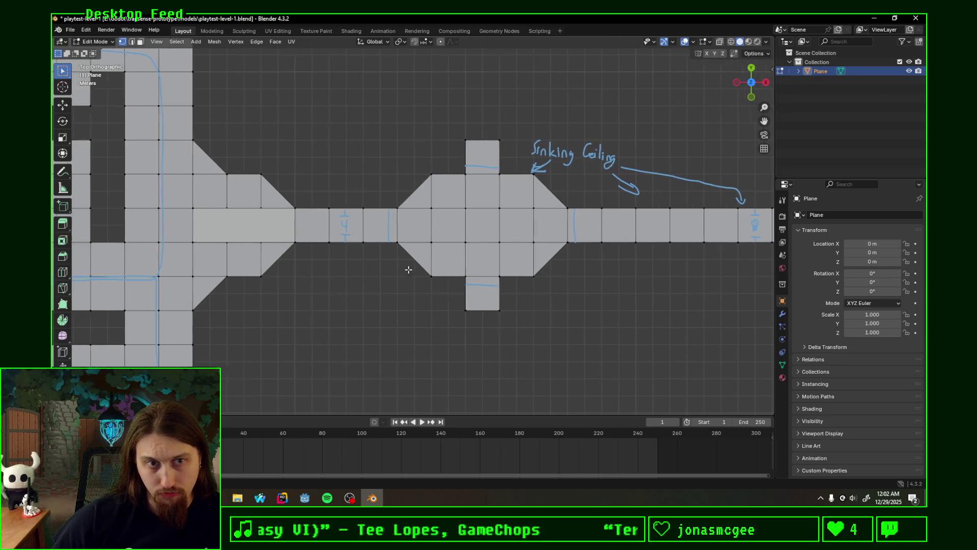
pyautogui.moveTo(468, 273)
pyautogui.keyDown('shift'); pyautogui.mouseDown(button='middle')
pyautogui.moveTo(246, 290)
pyautogui.moveTo(266, 292)
pyautogui.moveTo(305, 255)
pyautogui.moveTo(397, 262)
pyautogui.moveTo(388, 241)
pyautogui.mouseUp(button='middle'); pyautogui.keyUp('shift')
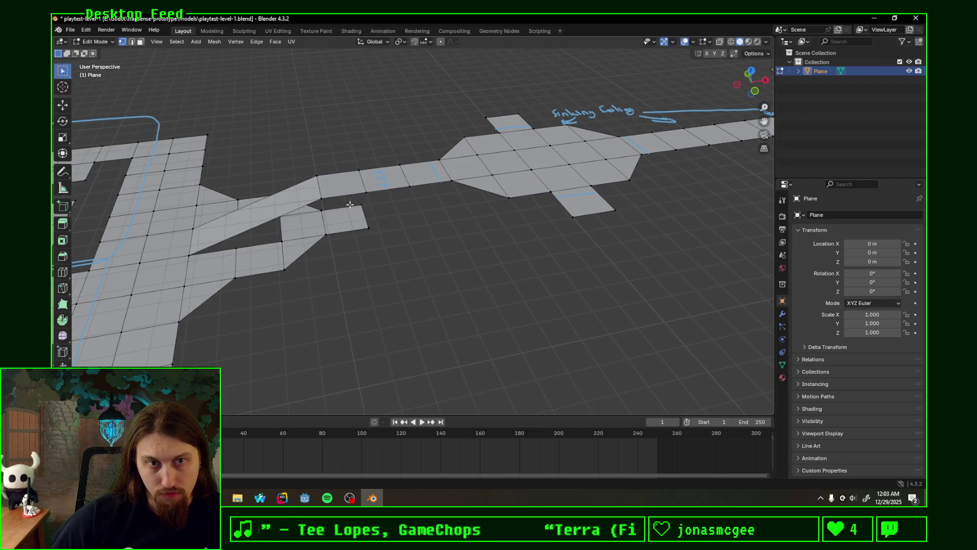
# Step: Extrude the corridor strip's end edge along X into one more face
pyautogui.moveTo(352, 199); pyautogui.dragTo(389, 240)
pyautogui.press('e')
pyautogui.press('x')
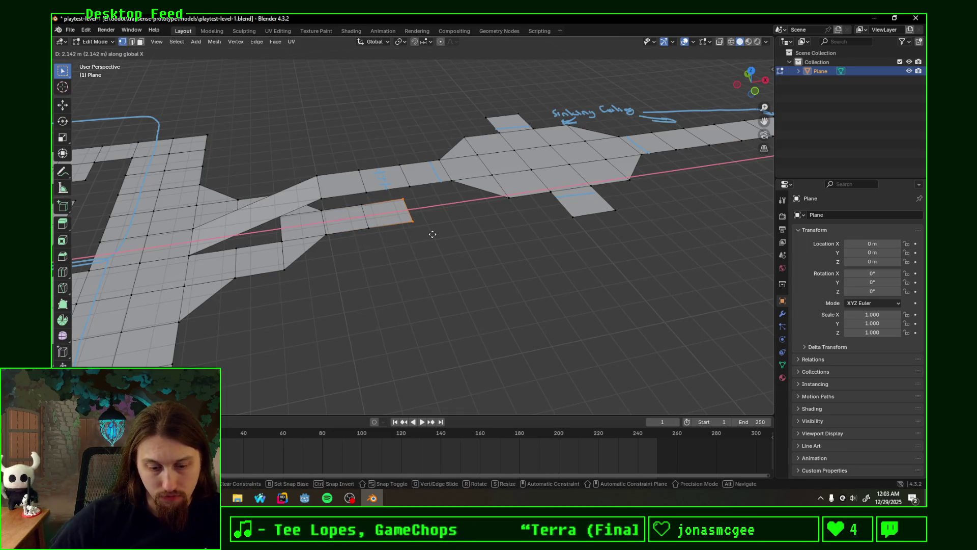
pyautogui.click(432, 234)
# Step: Orbit around the layout, then switch to Top view via the gizmo's Z axis
pyautogui.moveTo(376, 220); pyautogui.dragTo(391, 195, button='middle')
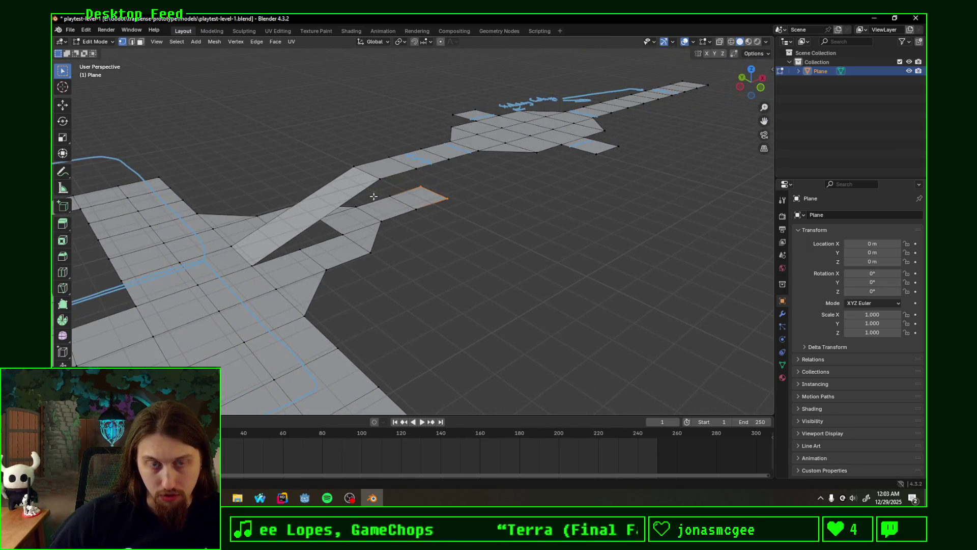
pyautogui.moveTo(452, 213)
pyautogui.mouseDown(button='middle')
pyautogui.moveTo(336, 218)
pyautogui.moveTo(436, 224)
pyautogui.moveTo(427, 238)
pyautogui.moveTo(454, 190)
pyautogui.moveTo(433, 204)
pyautogui.moveTo(430, 225)
pyautogui.moveTo(450, 201)
pyautogui.moveTo(437, 172)
pyautogui.mouseUp(button='middle')
pyautogui.scroll(-2, 336, 218)
pyautogui.scroll(2, 334, 218)
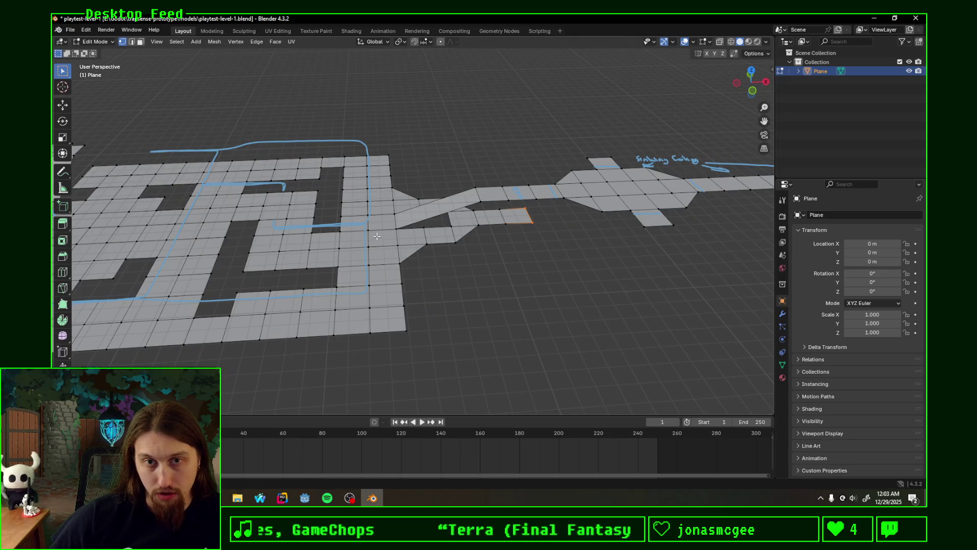
pyautogui.moveTo(442, 251)
pyautogui.mouseDown(button='middle')
pyautogui.moveTo(525, 251)
pyautogui.moveTo(532, 220)
pyautogui.moveTo(492, 240)
pyautogui.moveTo(484, 266)
pyautogui.moveTo(478, 233)
pyautogui.moveTo(481, 247)
pyautogui.mouseUp(button='middle')
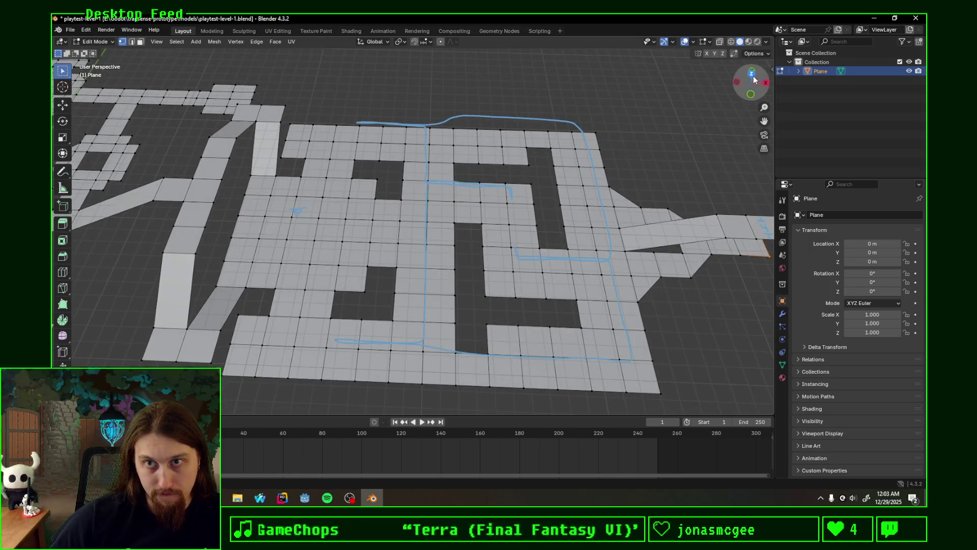
pyautogui.click(753, 75)
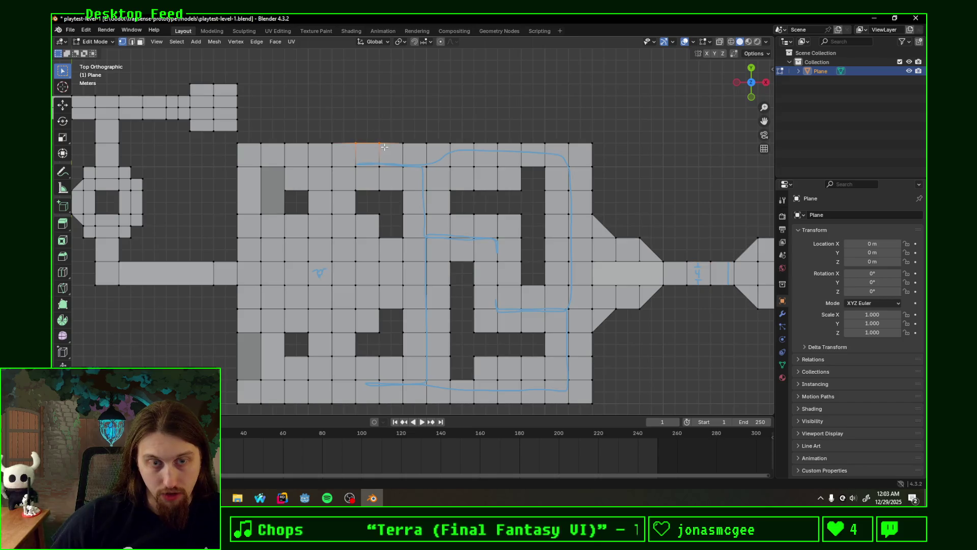
# Step: Extrude two one-cell stubs up from the maze hall's top border, the first 2 m
pyautogui.press('g')
pyautogui.write('xy2')
pyautogui.press('Return')
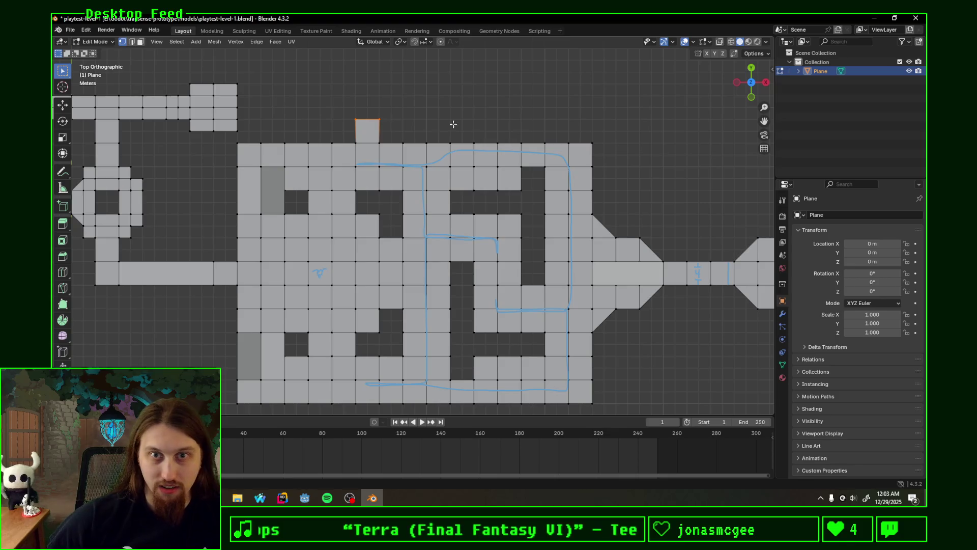
pyautogui.moveTo(518, 136); pyautogui.dragTo(591, 161)
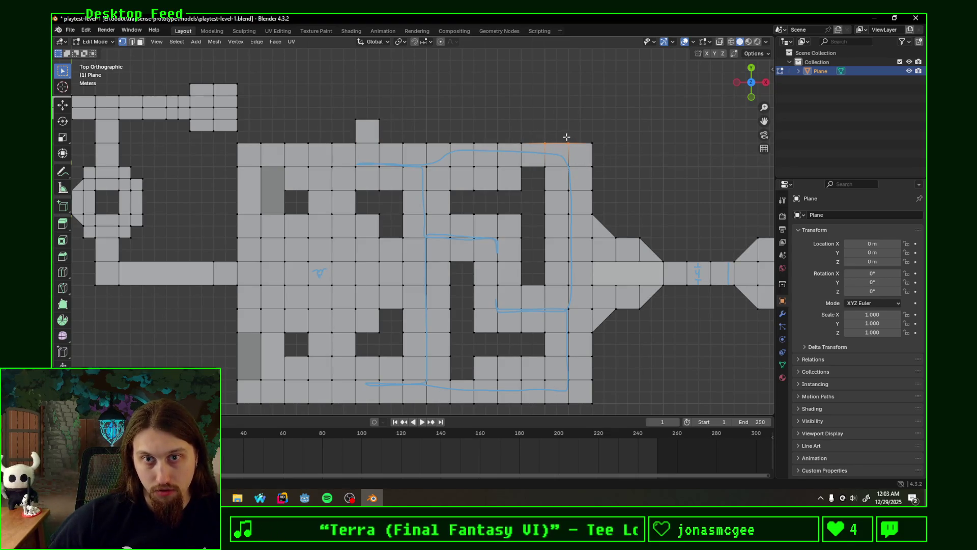
pyautogui.press('e')
pyautogui.press('y')
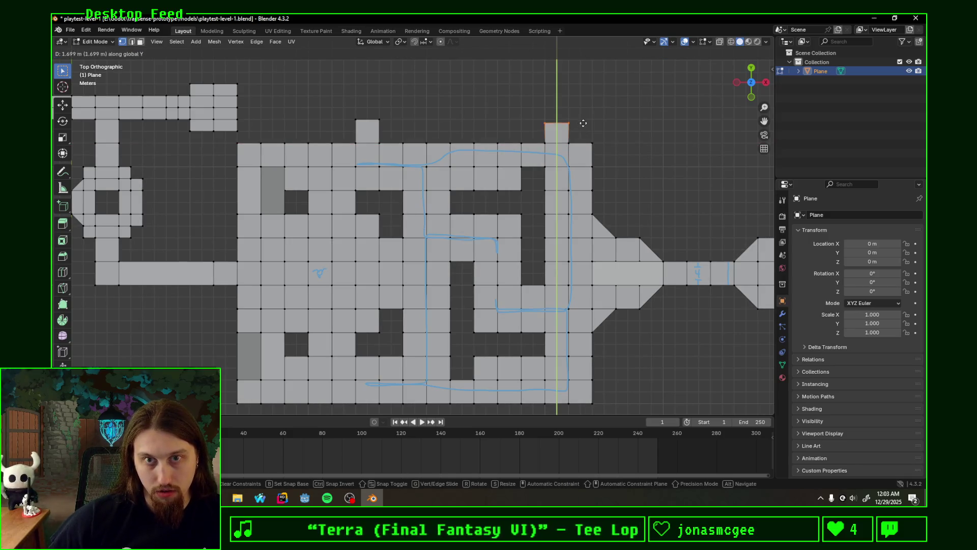
pyautogui.write('2')
pyautogui.click(584, 121)
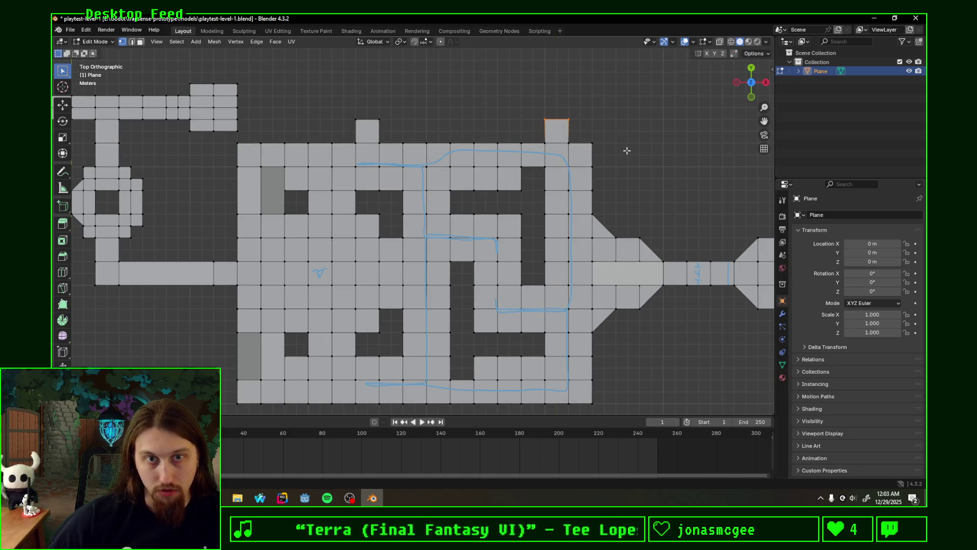
# Step: Try extruding two faces below the hall's bottom border, then undo both
pyautogui.keyDown('shift'); pyautogui.moveTo(628, 148); pyautogui.dragTo(635, 93, button='middle'); pyautogui.keyUp('shift')
pyautogui.moveTo(355, 345); pyautogui.dragTo(397, 360)
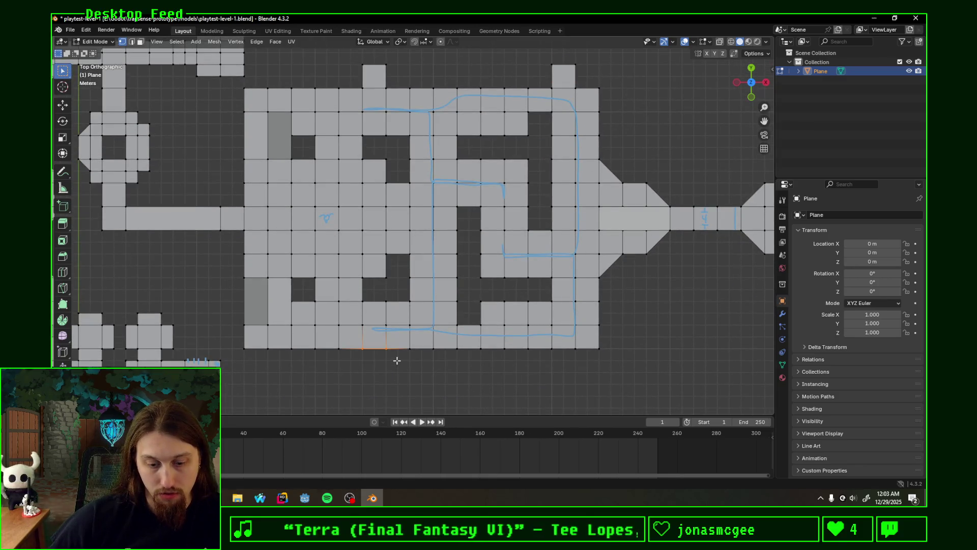
pyautogui.press('g')
pyautogui.press('x')
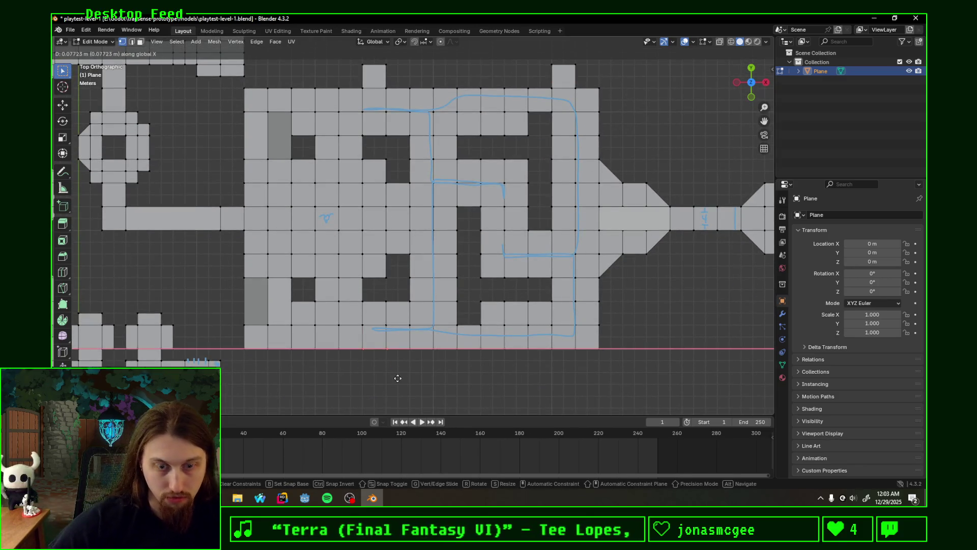
pyautogui.press('y')
pyautogui.click(393, 375)
pyautogui.moveTo(549, 339); pyautogui.dragTo(586, 356)
pyautogui.press('e')
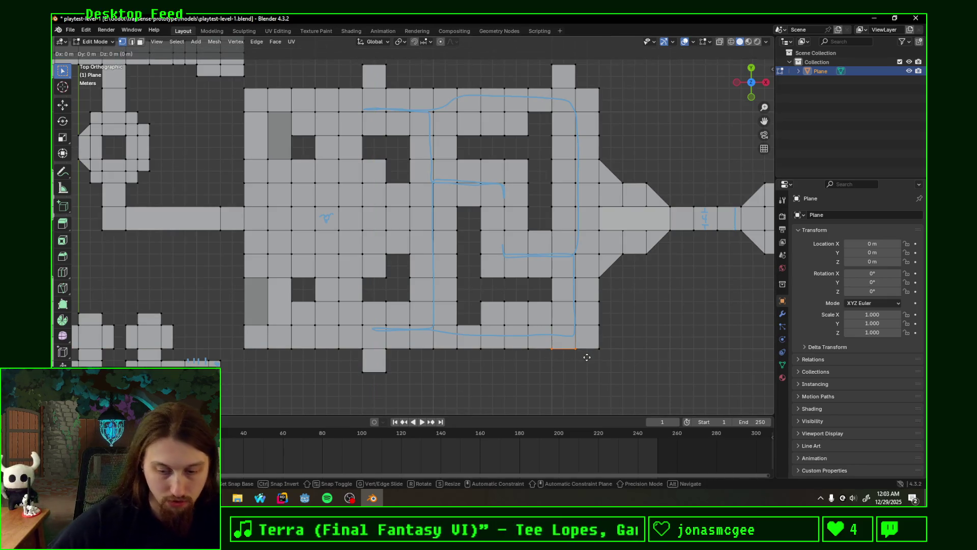
pyautogui.press('y')
pyautogui.click(589, 359)
pyautogui.keyDown('shift'); pyautogui.moveTo(590, 359); pyautogui.dragTo(542, 353, button='middle'); pyautogui.keyUp('shift')
pyautogui.hotkey('ctrl', 'z')
pyautogui.hotkey('ctrl', 'z')
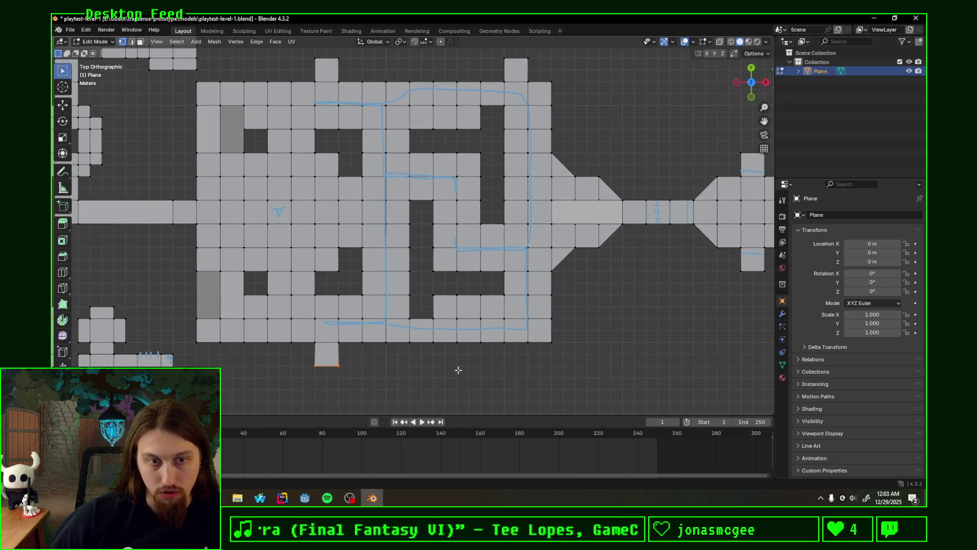
pyautogui.hotkey('ctrl', 'z')
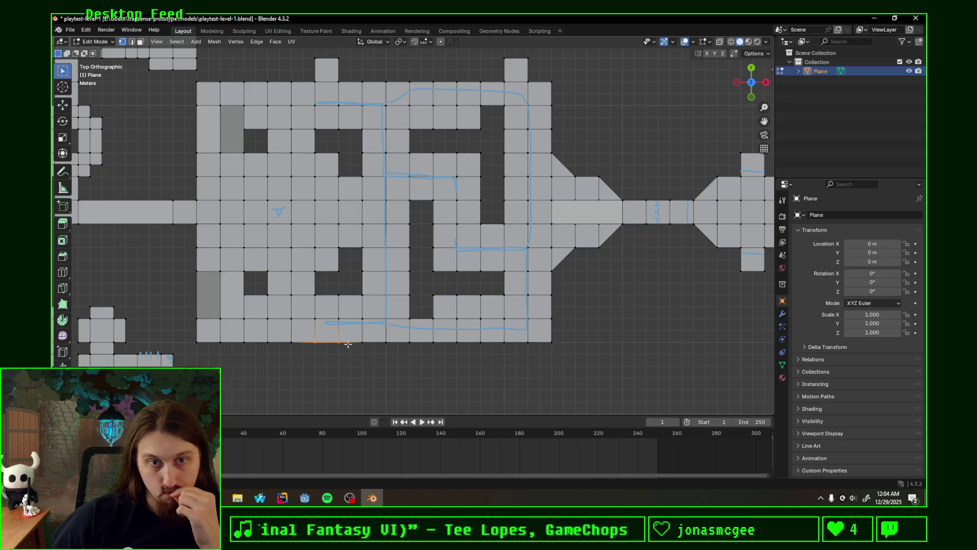
# Step: Extrude a stub below the hall's bottom border and duplicate it along Y as a second
pyautogui.click(437, 347)
pyautogui.press('g')
pyautogui.press('x')
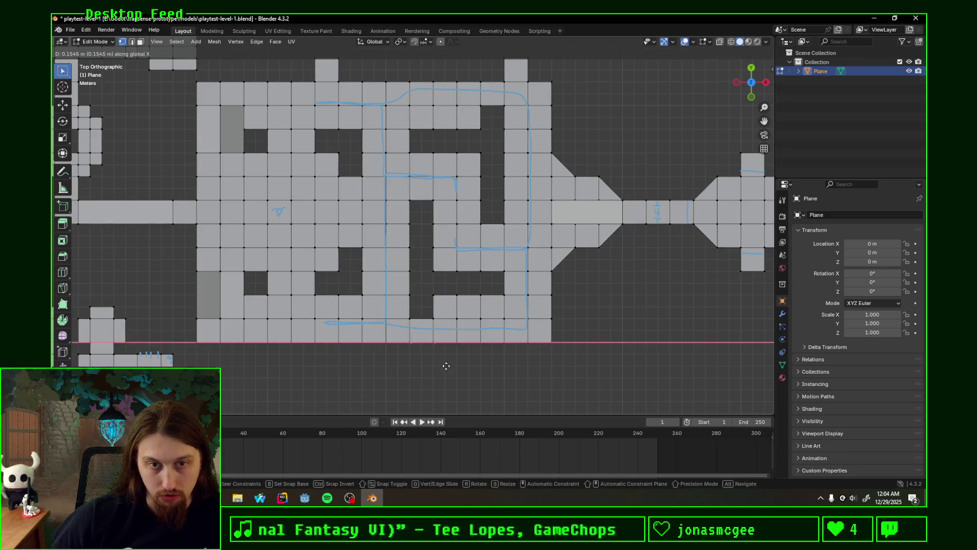
pyautogui.press('y')
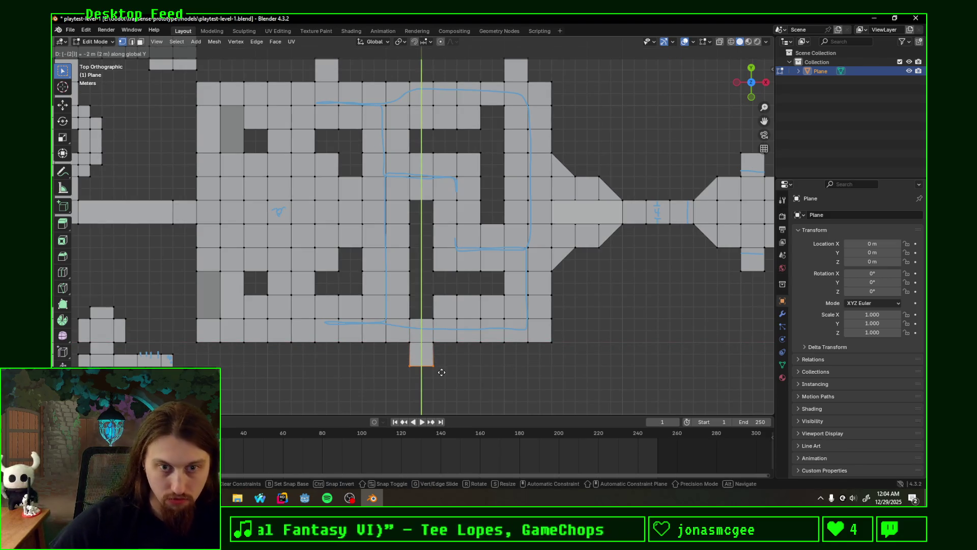
pyautogui.click(442, 373)
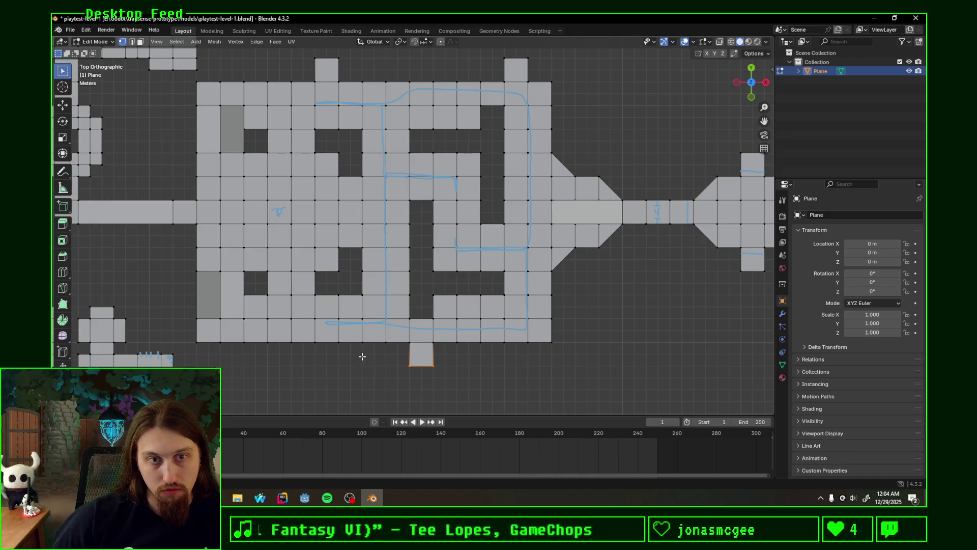
pyautogui.keyDown('shift'); pyautogui.moveTo(361, 356); pyautogui.dragTo(466, 349, button='middle'); pyautogui.keyUp('shift')
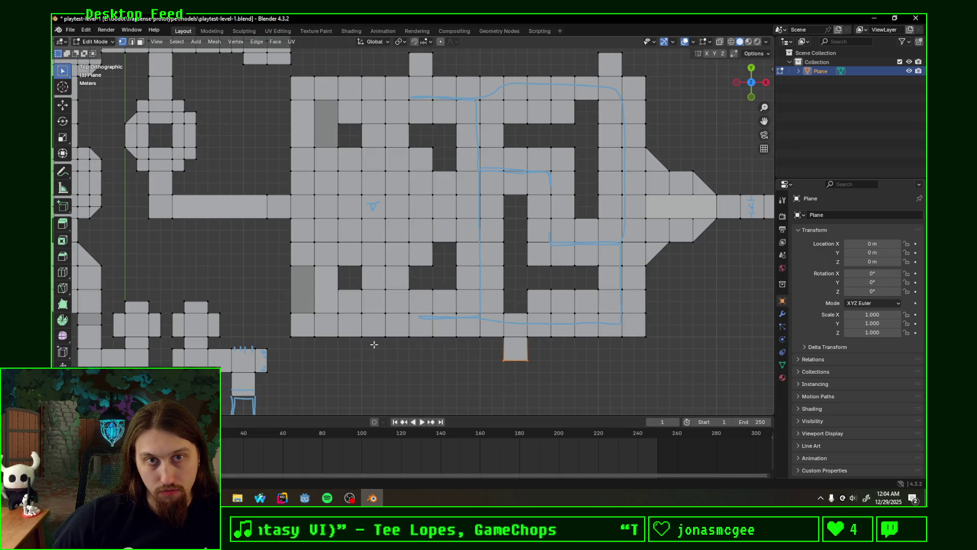
pyautogui.hotkey('shift', 'd')
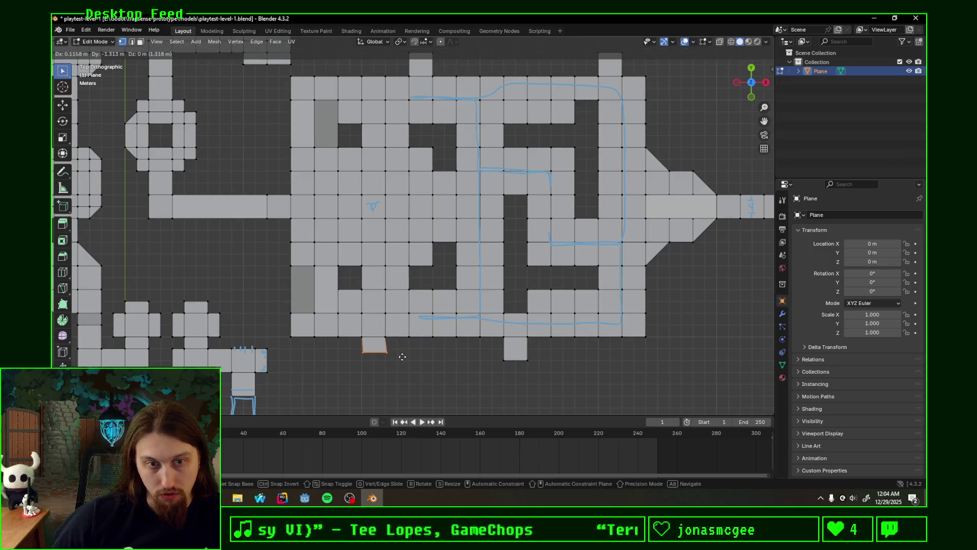
pyautogui.press('y')
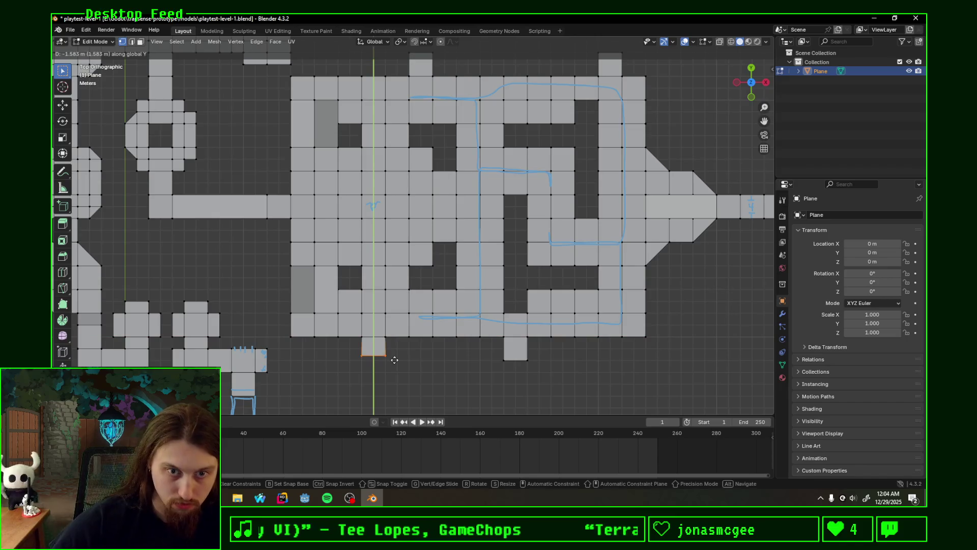
pyautogui.click(394, 361)
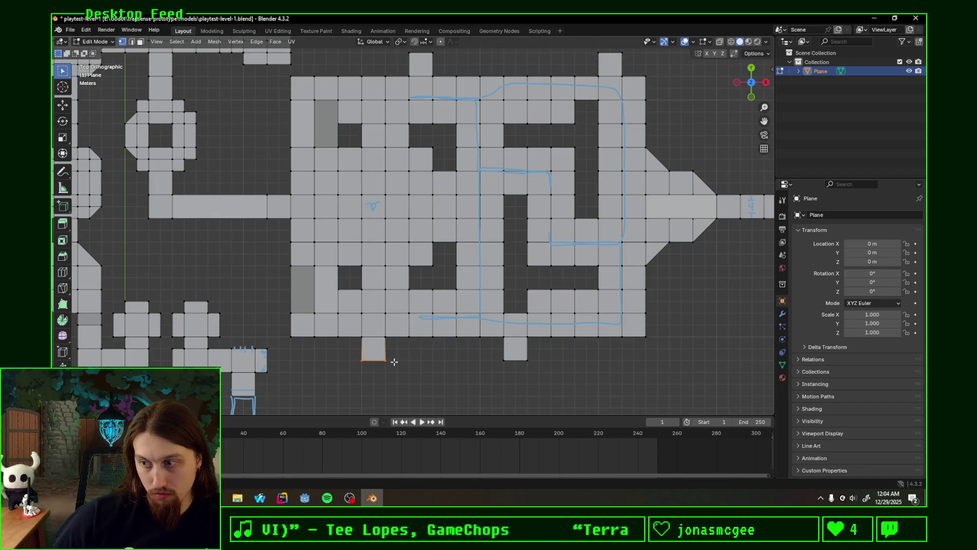
pyautogui.scroll(-2, 415, 359)
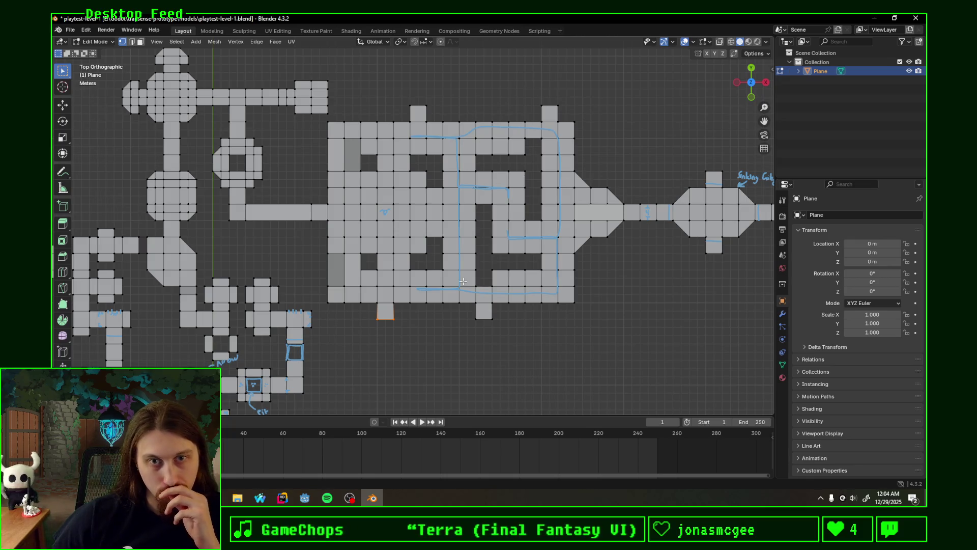
pyautogui.scroll(-2, 463, 281)
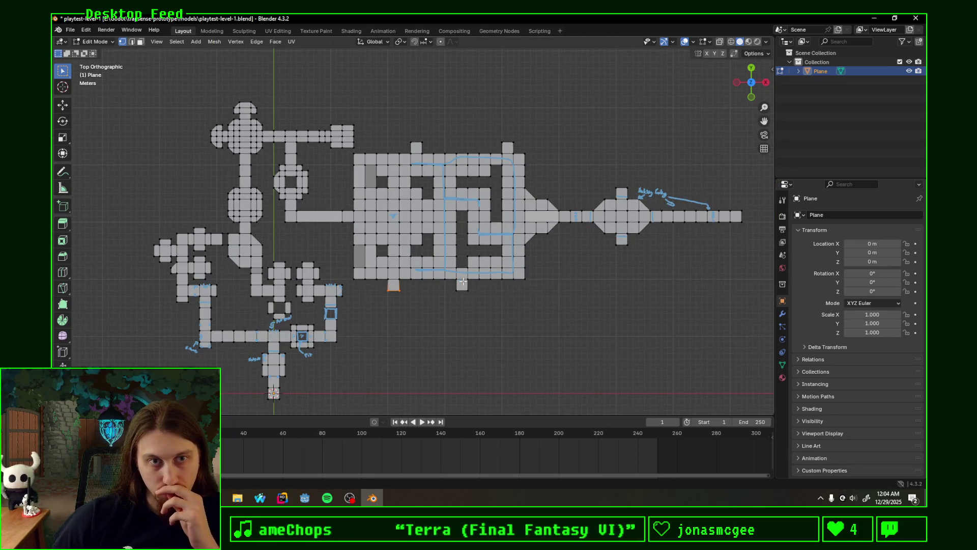
pyautogui.scroll(3, 462, 281)
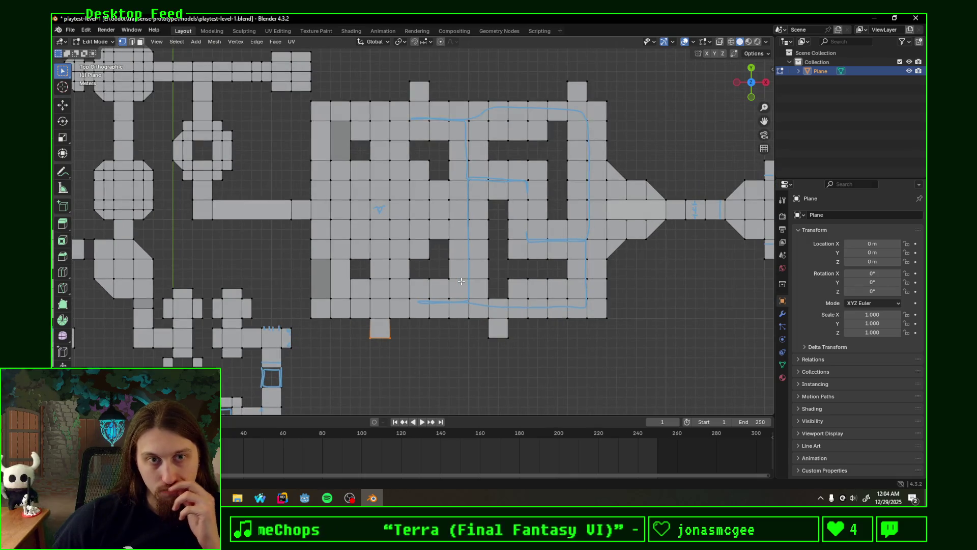
pyautogui.scroll(-2, 459, 281)
pyautogui.moveTo(459, 281)
pyautogui.mouseDown(button='middle')
pyautogui.moveTo(531, 210)
pyautogui.moveTo(615, 204)
pyautogui.mouseUp(button='middle')
pyautogui.moveTo(747, 81); pyautogui.dragTo(752, 77)
pyautogui.click(751, 77)
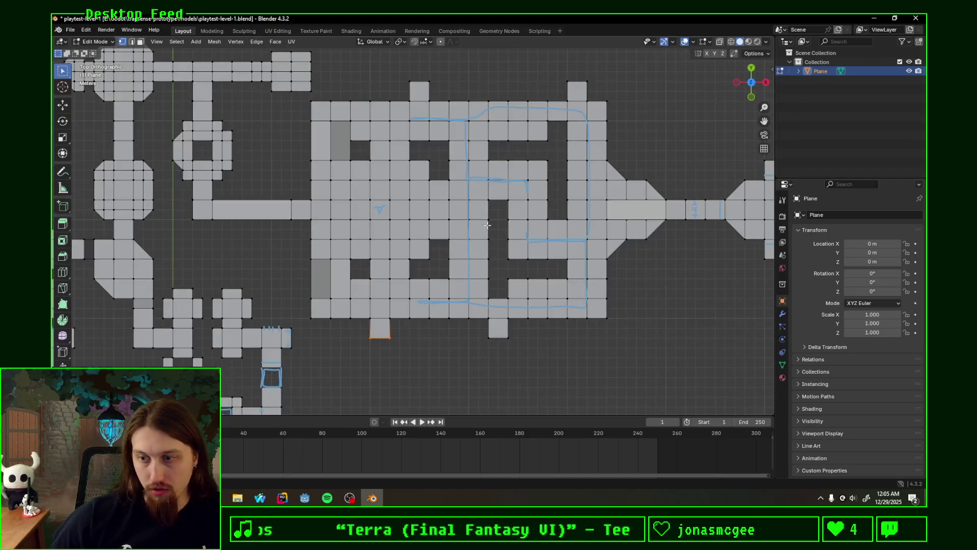
pyautogui.keyDown('shift'); pyautogui.moveTo(494, 83); pyautogui.dragTo(456, 214, button='middle'); pyautogui.keyUp('shift')
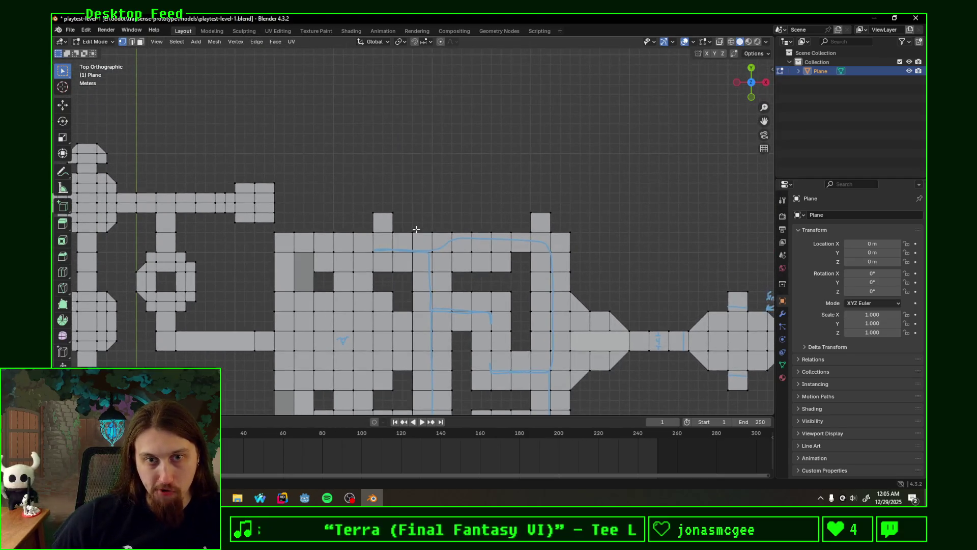
pyautogui.keyDown('shift'); pyautogui.moveTo(404, 233); pyautogui.dragTo(472, 231, button='middle'); pyautogui.keyUp('shift')
pyautogui.moveTo(395, 234); pyautogui.dragTo(471, 259)
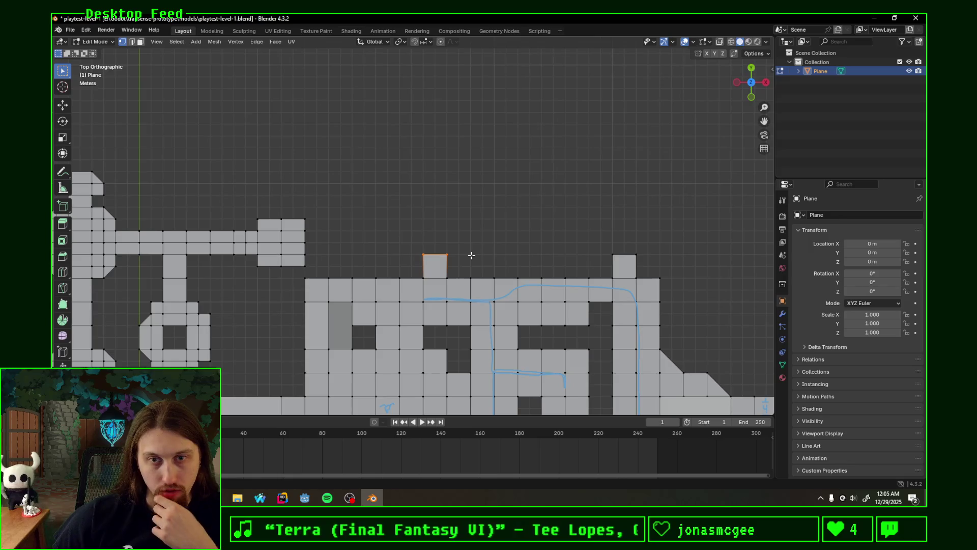
# Step: Annotate door ticks on the top, right and left stubs and the small square's sides
pyautogui.scroll(1, 468, 266)
pyautogui.scroll(2, 468, 266)
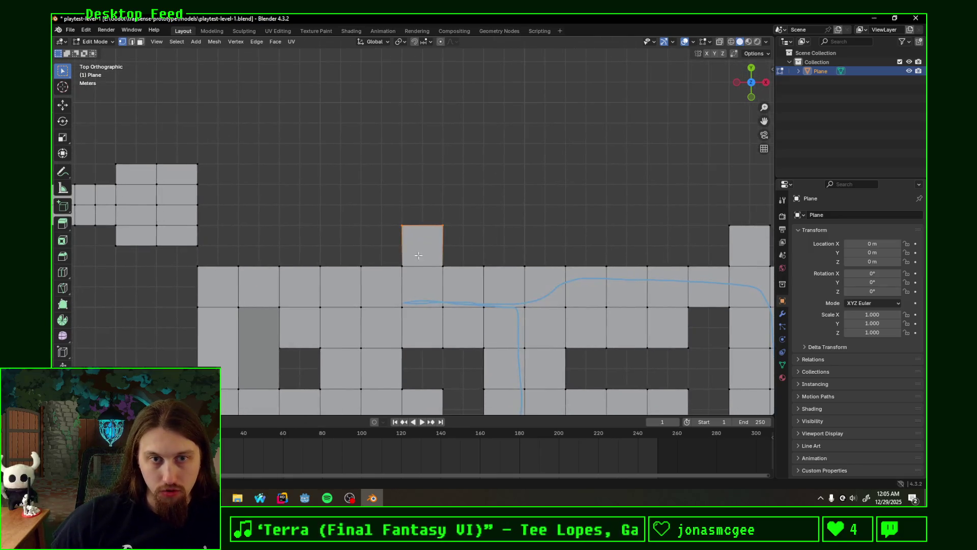
pyautogui.moveTo(405, 245); pyautogui.dragTo(441, 245)
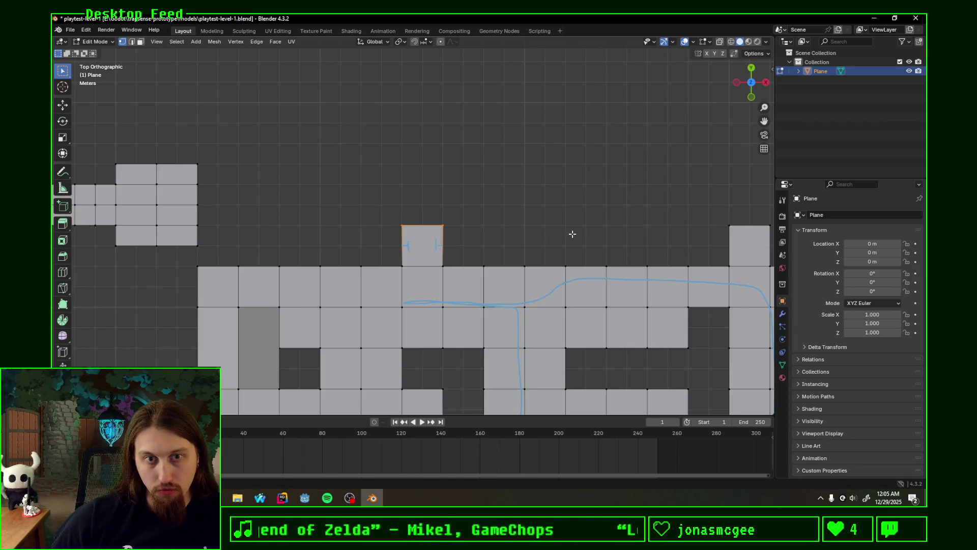
pyautogui.keyDown('ctrl'); pyautogui.scroll(-4, 575, 237); pyautogui.keyUp('ctrl')
pyautogui.moveTo(588, 243); pyautogui.dragTo(622, 246)
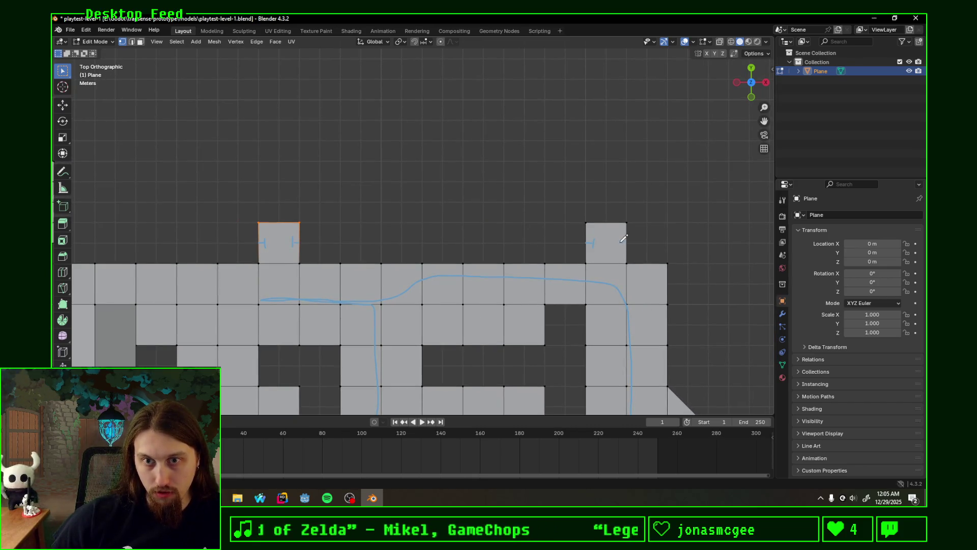
pyautogui.keyDown('shift'); pyautogui.scroll(-5, 517, 263); pyautogui.keyUp('shift')
pyautogui.scroll(-2, 407, 178)
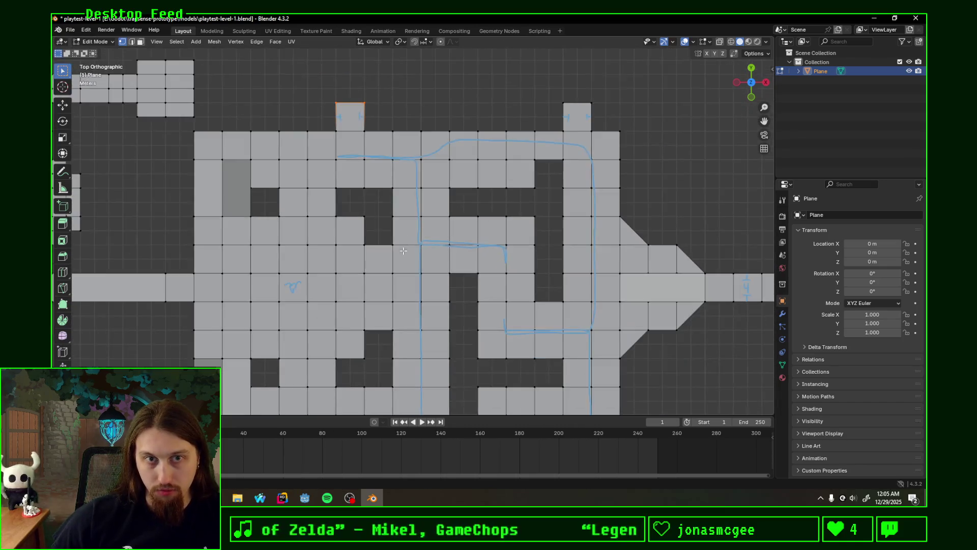
pyautogui.keyDown('shift'); pyautogui.scroll(-3, 337, 286); pyautogui.keyUp('shift')
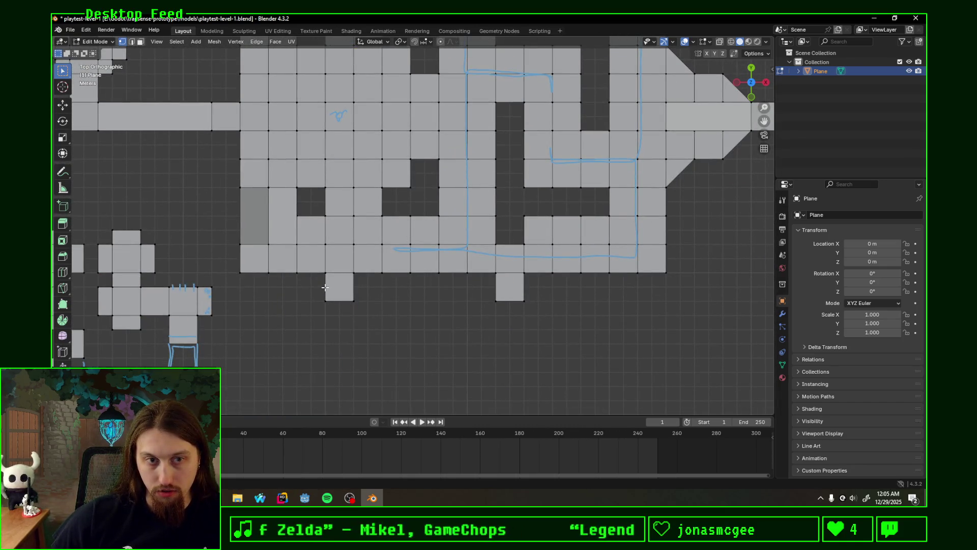
pyautogui.moveTo(326, 288); pyautogui.dragTo(351, 287)
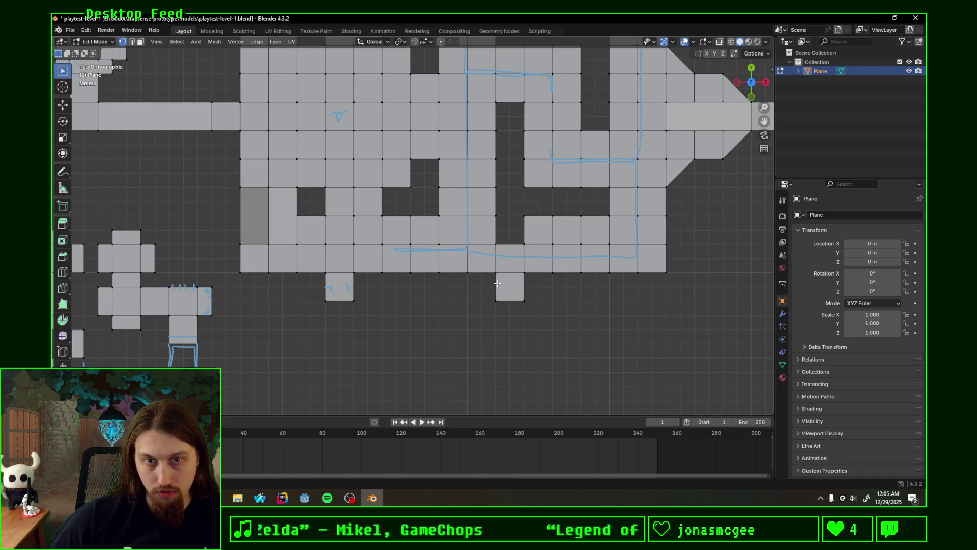
pyautogui.moveTo(498, 286); pyautogui.dragTo(520, 291)
# Step: Reframe the view over the doorway squares and save playtest-level-1.blend
pyautogui.moveTo(523, 289)
pyautogui.keyDown('shift'); pyautogui.mouseDown(button='middle')
pyautogui.moveTo(529, 310)
pyautogui.moveTo(519, 336)
pyautogui.mouseUp(button='middle'); pyautogui.keyUp('shift')
pyautogui.scroll(2, 415, 211)
pyautogui.keyDown('shift'); pyautogui.moveTo(415, 211); pyautogui.dragTo(427, 233, button='middle'); pyautogui.keyUp('shift')
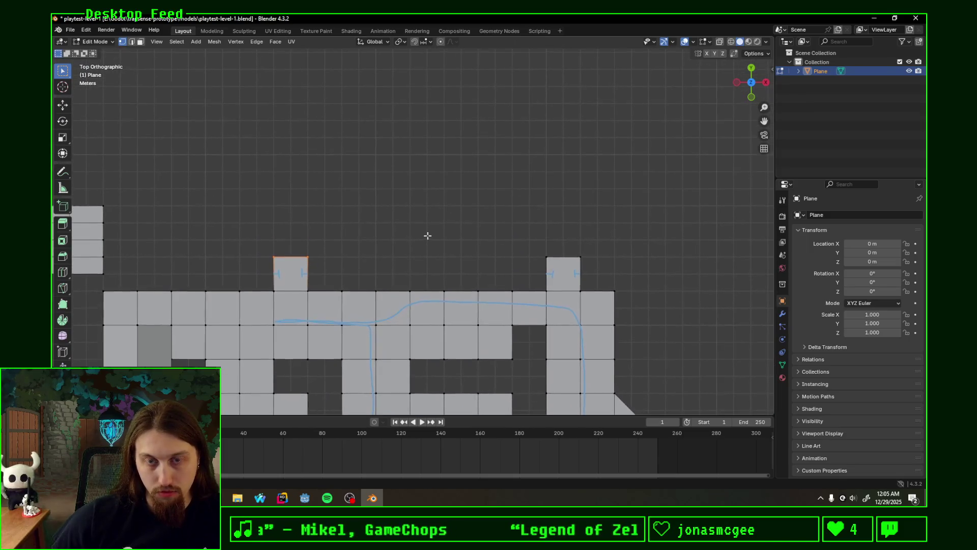
pyautogui.keyDown('shift'); pyautogui.moveTo(349, 212); pyautogui.dragTo(448, 222, button='middle'); pyautogui.keyUp('shift')
pyautogui.hotkey('ctrl', 's')
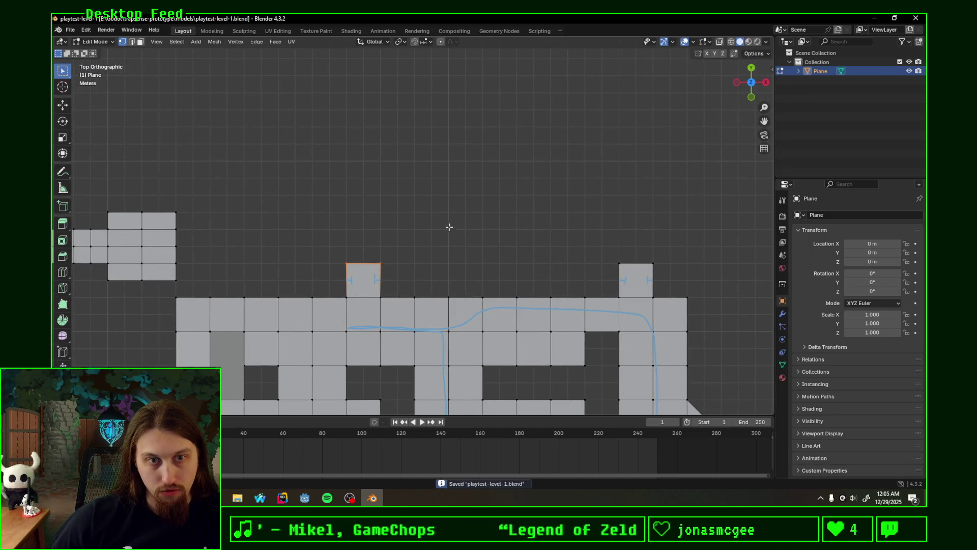
pyautogui.scroll(-1, 458, 240)
pyautogui.scroll(1, 484, 237)
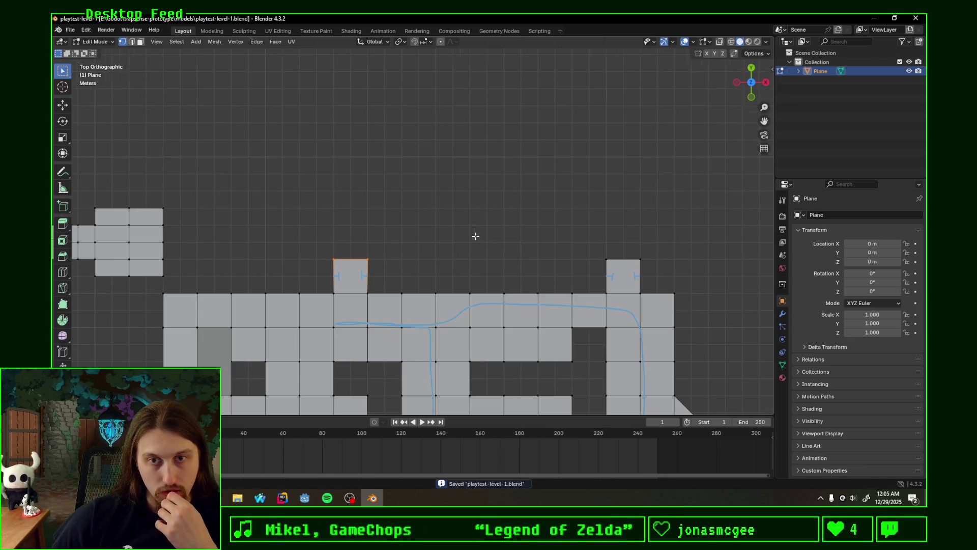
pyautogui.scroll(-6, 476, 236)
pyautogui.keyDown('shift'); pyautogui.moveTo(556, 335); pyautogui.dragTo(556, 299, button='middle'); pyautogui.keyUp('shift')
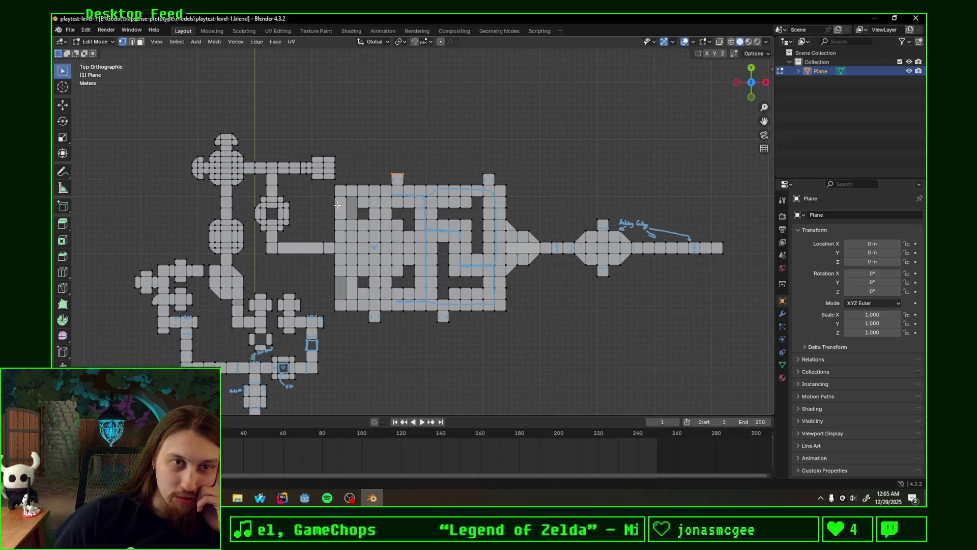
pyautogui.scroll(1, 336, 205)
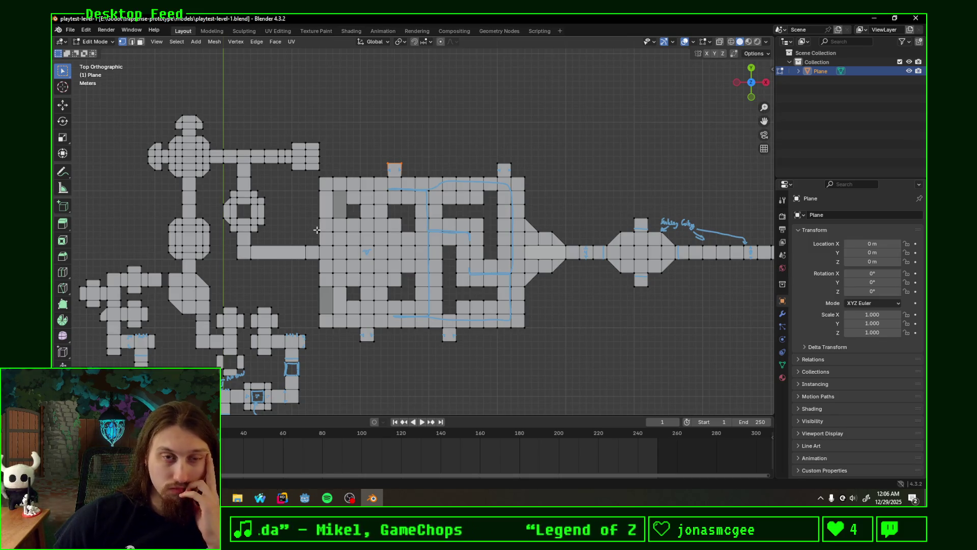
pyautogui.scroll(4, 448, 224)
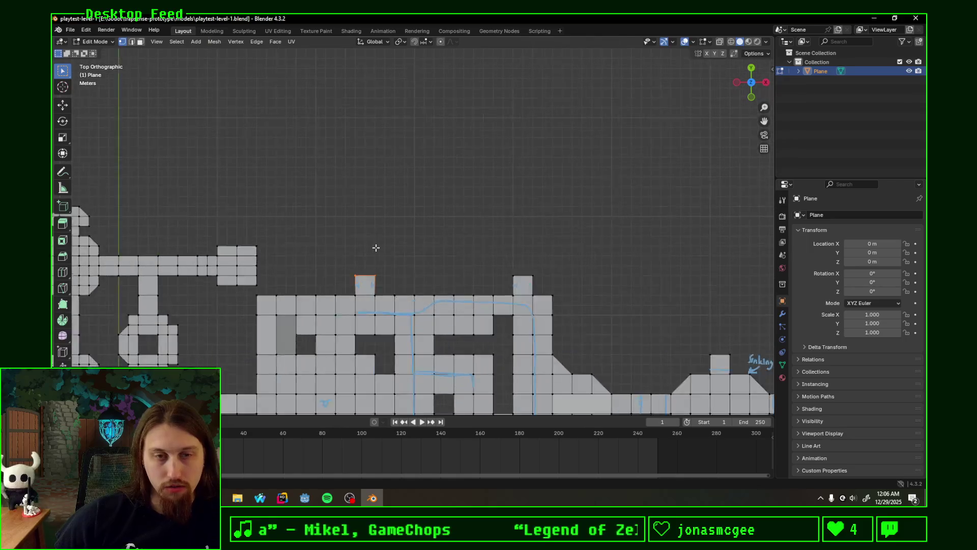
pyautogui.moveTo(424, 239)
pyautogui.keyDown('shift'); pyautogui.mouseDown(button='middle')
pyautogui.moveTo(534, 253)
pyautogui.moveTo(528, 275)
pyautogui.moveTo(508, 268)
pyautogui.mouseUp(button='middle'); pyautogui.keyUp('shift')
pyautogui.scroll(2, 556, 294)
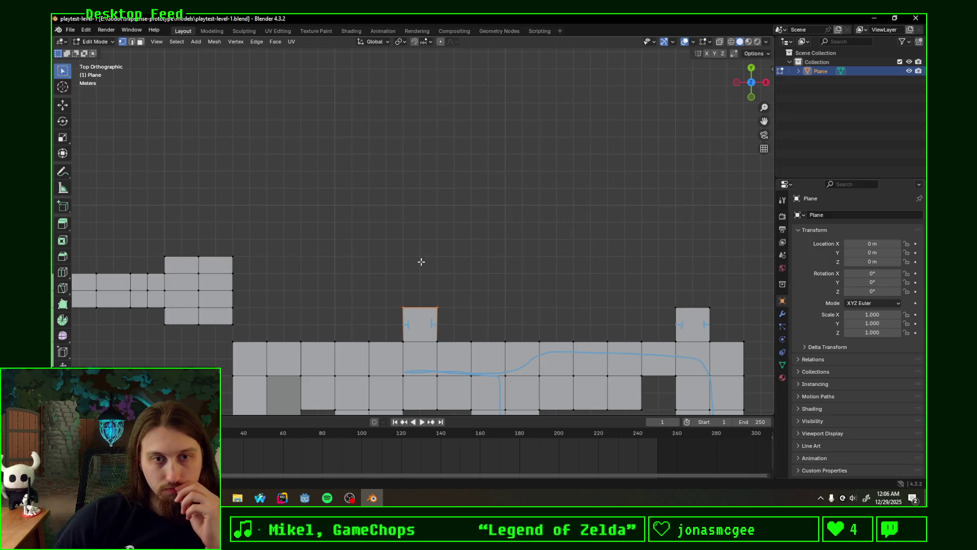
pyautogui.scroll(-3, 421, 261)
pyautogui.scroll(-3, 421, 261)
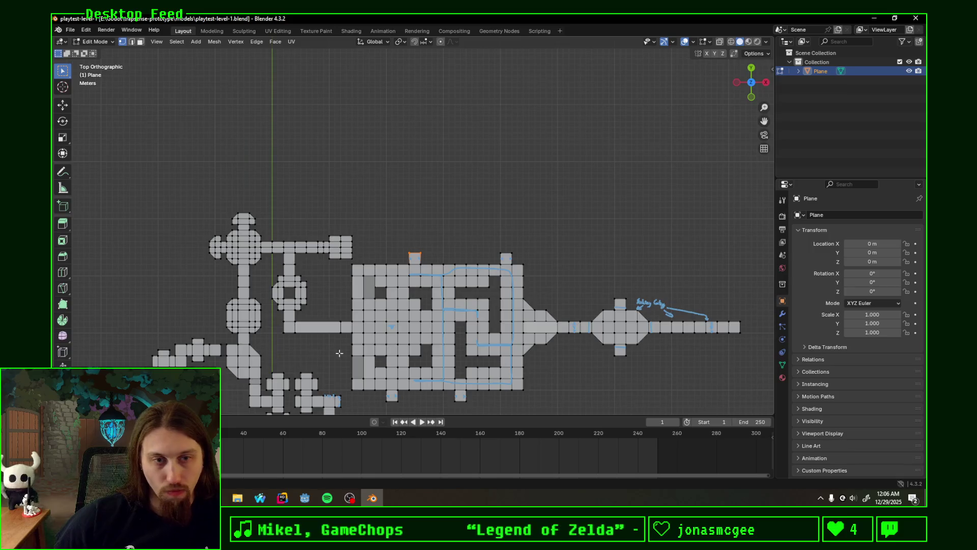
pyautogui.keyDown('shift'); pyautogui.moveTo(338, 344); pyautogui.dragTo(376, 203, button='middle'); pyautogui.keyUp('shift')
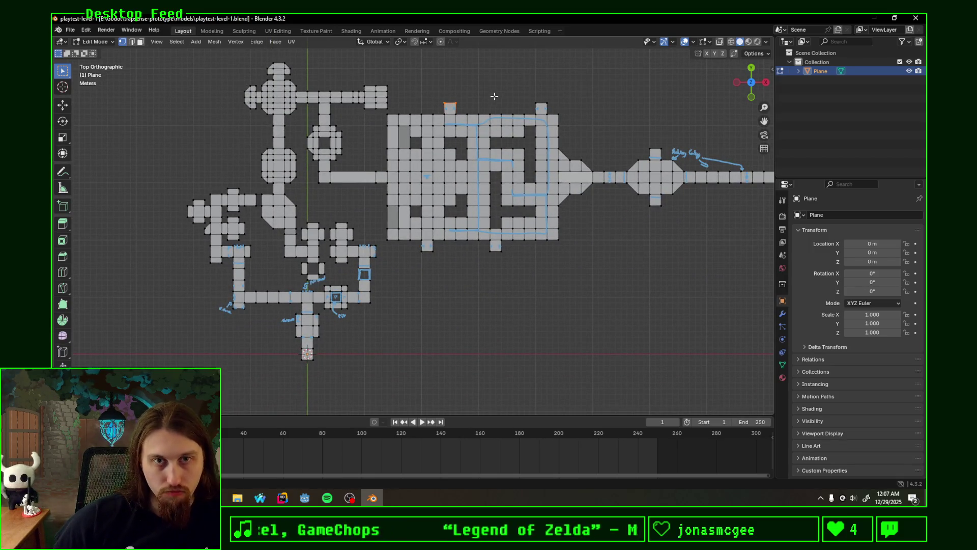
pyautogui.scroll(3, 473, 273)
pyautogui.keyDown('shift'); pyautogui.moveTo(452, 279); pyautogui.dragTo(454, 231, button='middle'); pyautogui.keyUp('shift')
pyautogui.scroll(-1, 450, 239)
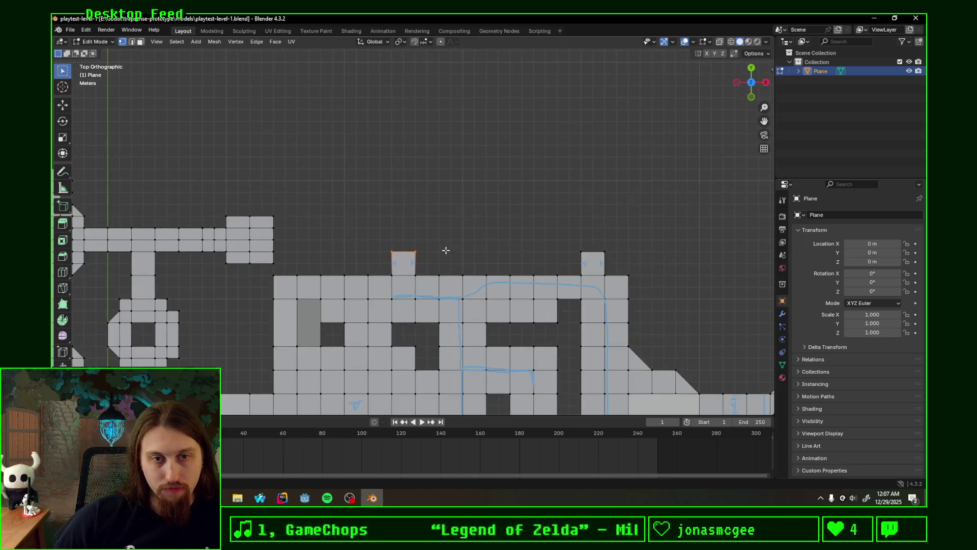
pyautogui.scroll(1, 446, 251)
pyautogui.keyDown('shift'); pyautogui.moveTo(518, 231); pyautogui.dragTo(349, 244, button='middle'); pyautogui.keyUp('shift')
pyautogui.scroll(1, 408, 247)
pyautogui.keyDown('shift'); pyautogui.moveTo(442, 251); pyautogui.dragTo(425, 250, button='middle'); pyautogui.keyUp('shift')
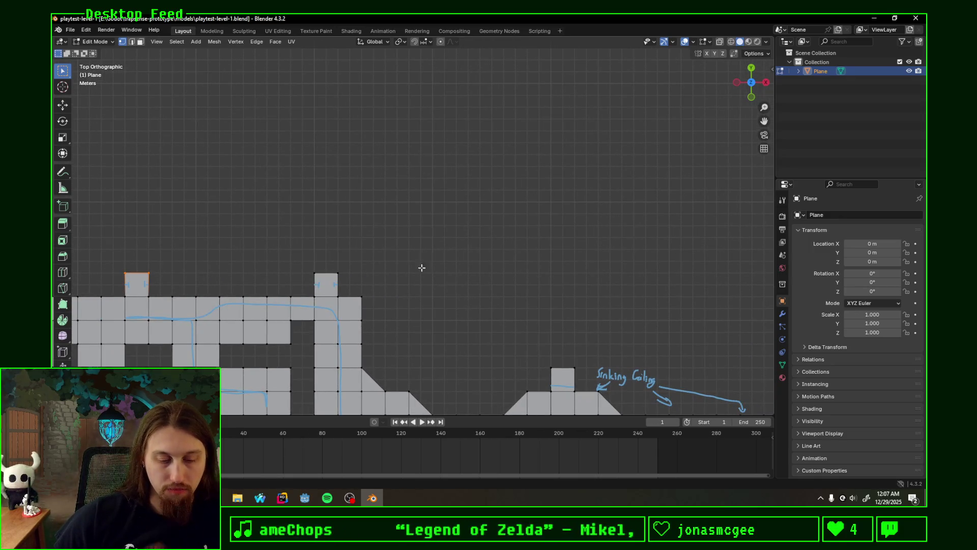
pyautogui.keyDown('shift'); pyautogui.moveTo(401, 319); pyautogui.dragTo(541, 184, button='middle'); pyautogui.keyUp('shift')
pyautogui.scroll(-3, 473, 307)
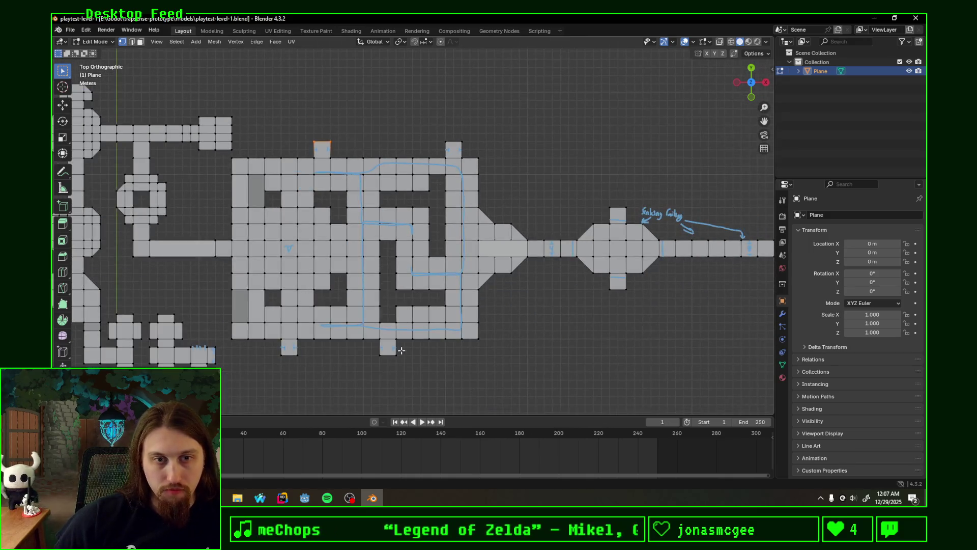
pyautogui.scroll(1, 349, 356)
pyautogui.keyDown('shift'); pyautogui.moveTo(349, 355); pyautogui.dragTo(430, 322, button='middle'); pyautogui.keyUp('shift')
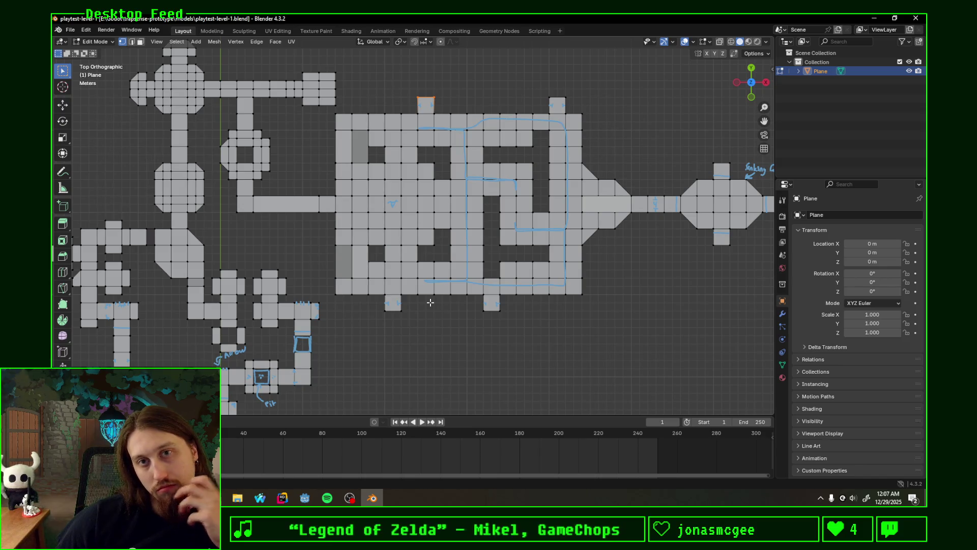
pyautogui.moveTo(626, 144)
pyautogui.keyDown('shift'); pyautogui.mouseDown(button='middle')
pyautogui.moveTo(641, 139)
pyautogui.moveTo(634, 120)
pyautogui.moveTo(655, 90)
pyautogui.mouseUp(button='middle'); pyautogui.keyUp('shift')
pyautogui.moveTo(407, 295)
pyautogui.keyDown('shift'); pyautogui.mouseDown(button='middle')
pyautogui.moveTo(456, 269)
pyautogui.moveTo(456, 250)
pyautogui.mouseUp(button='middle'); pyautogui.keyUp('shift')
pyautogui.scroll(3, 436, 257)
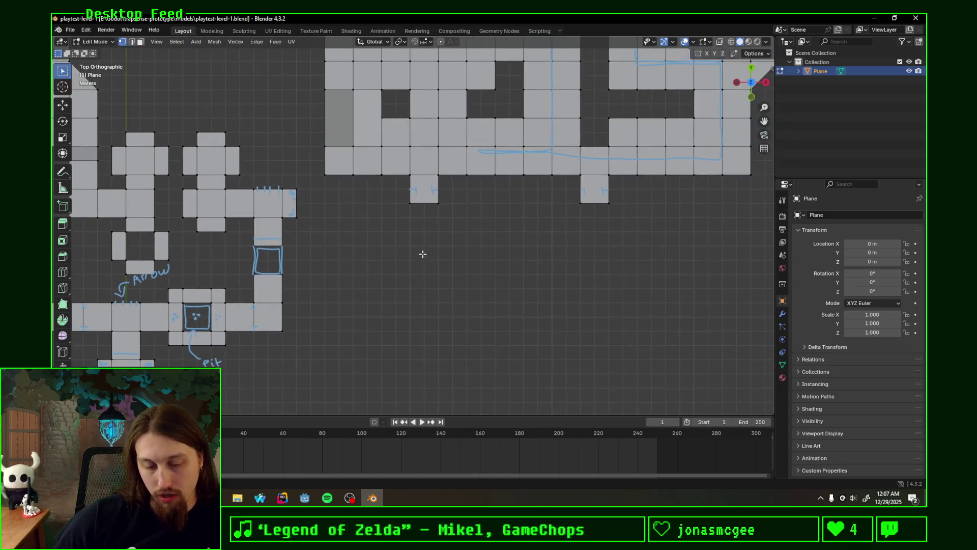
# Step: Handwrite 'Ceiling' and '+ Pit' below the hall, erasing the stray extra plus sign
pyautogui.moveTo(386, 235)
pyautogui.mouseDown()
pyautogui.moveTo(393, 248)
pyautogui.moveTo(421, 242)
pyautogui.moveTo(418, 256)
pyautogui.mouseUp()
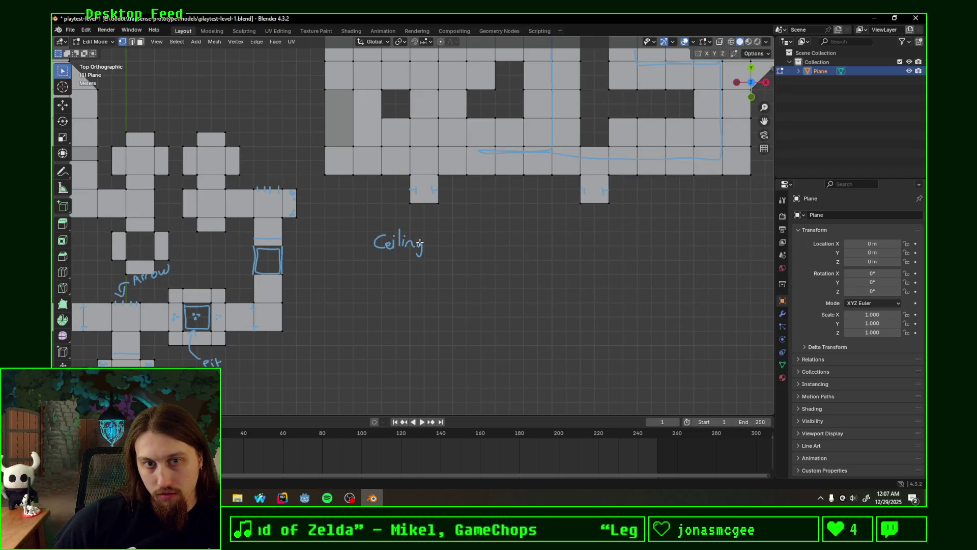
pyautogui.moveTo(359, 264); pyautogui.dragTo(371, 264)
pyautogui.moveTo(365, 259); pyautogui.dragTo(365, 270)
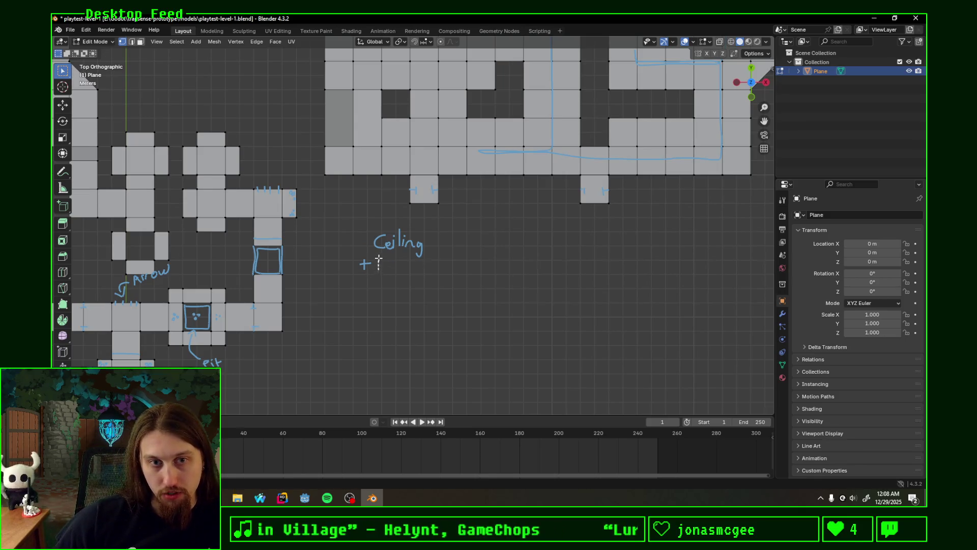
pyautogui.moveTo(377, 270)
pyautogui.mouseDown()
pyautogui.moveTo(383, 257)
pyautogui.moveTo(387, 270)
pyautogui.moveTo(401, 261)
pyautogui.mouseUp()
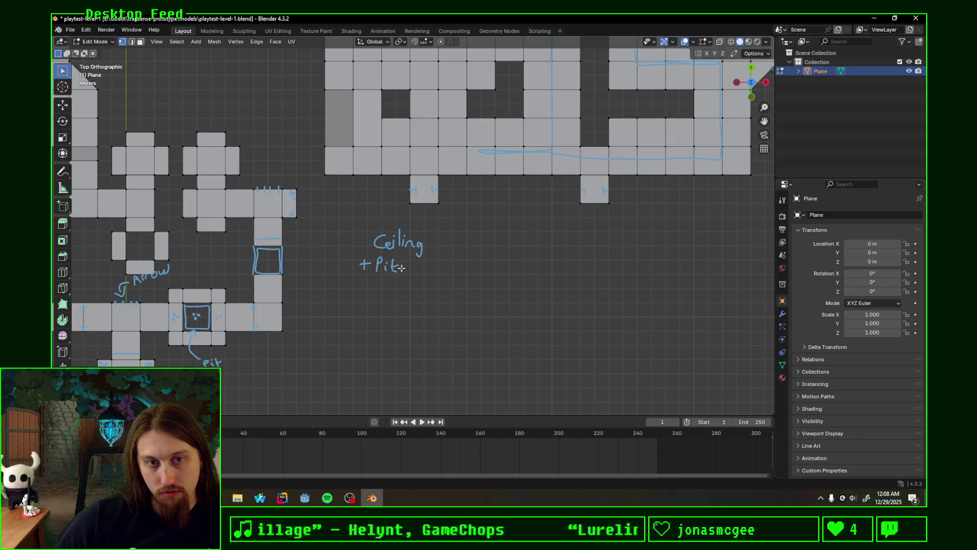
pyautogui.moveTo(359, 286)
pyautogui.mouseDown()
pyautogui.moveTo(370, 286)
pyautogui.moveTo(365, 291)
pyautogui.mouseUp()
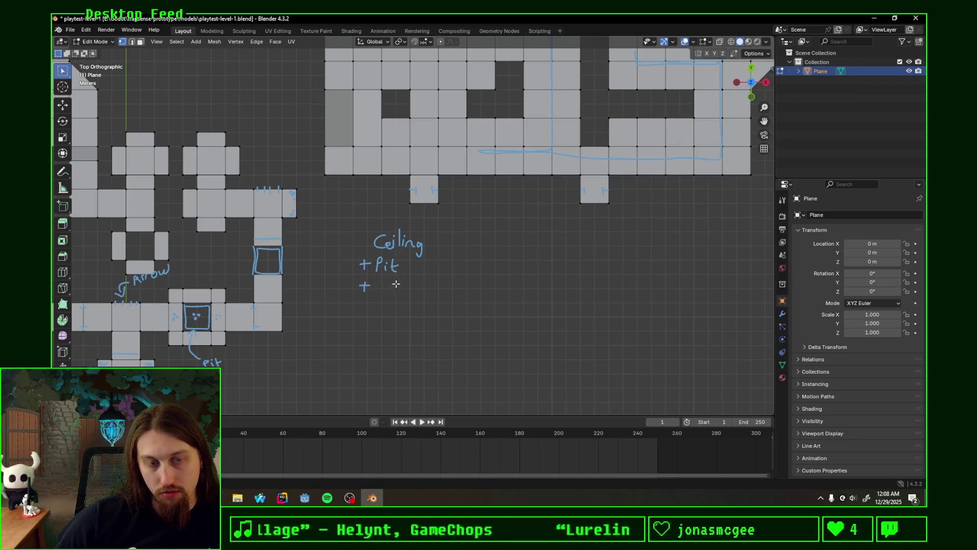
pyautogui.moveTo(371, 287)
pyautogui.mouseDown(button='right')
pyautogui.moveTo(362, 283)
pyautogui.moveTo(372, 294)
pyautogui.mouseUp(button='right')
# Step: Add a '+Arrow' line beneath the Pit note
pyautogui.moveTo(454, 257)
pyautogui.keyDown('shift'); pyautogui.mouseDown(button='middle')
pyautogui.moveTo(347, 310)
pyautogui.moveTo(368, 340)
pyautogui.mouseUp(button='middle'); pyautogui.keyUp('shift')
pyautogui.moveTo(401, 312)
pyautogui.keyDown('shift'); pyautogui.mouseDown(button='middle')
pyautogui.moveTo(406, 343)
pyautogui.moveTo(428, 264)
pyautogui.moveTo(445, 296)
pyautogui.mouseUp(button='middle'); pyautogui.keyUp('shift')
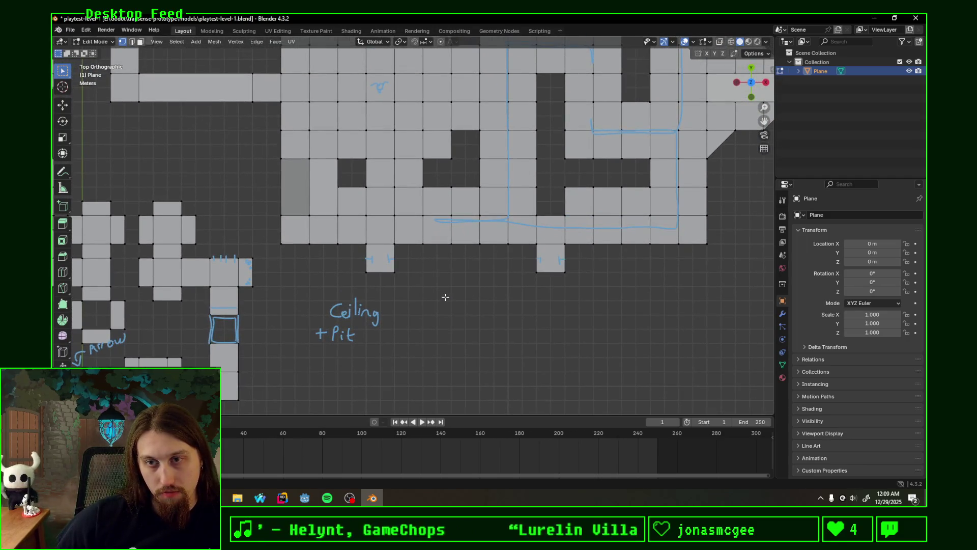
pyautogui.scroll(-2, 446, 297)
pyautogui.scroll(1, 447, 293)
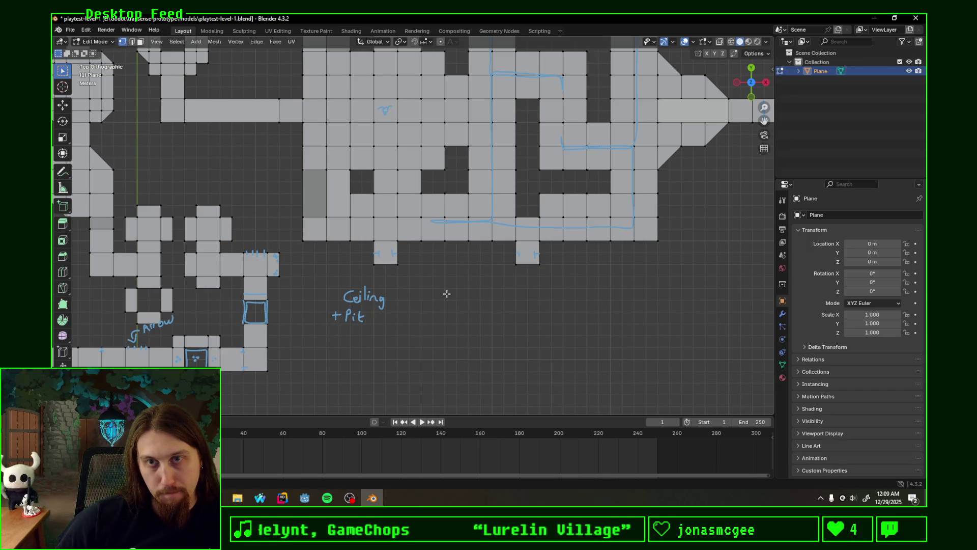
pyautogui.scroll(1, 368, 325)
pyautogui.scroll(1, 351, 344)
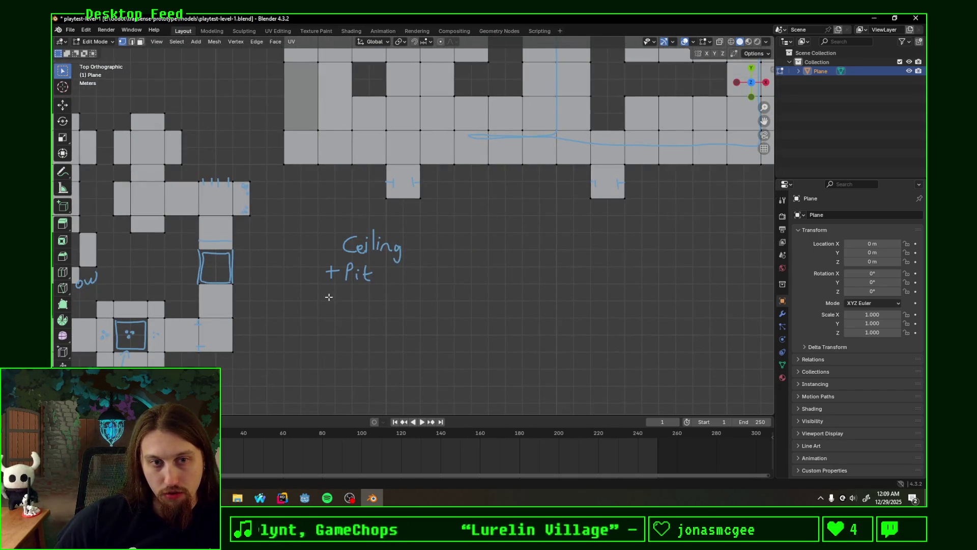
pyautogui.moveTo(327, 296)
pyautogui.mouseDown()
pyautogui.moveTo(336, 296)
pyautogui.moveTo(331, 305)
pyautogui.moveTo(393, 296)
pyautogui.mouseUp()
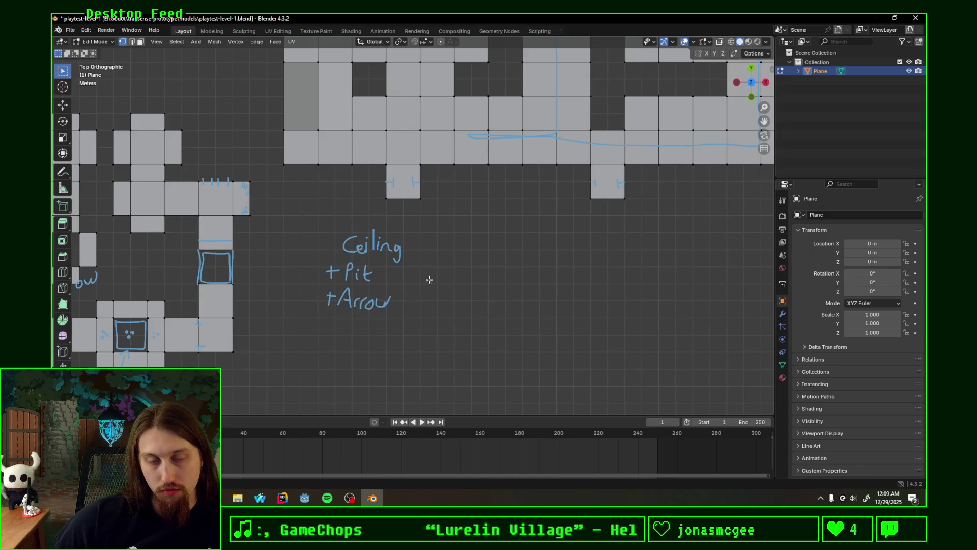
pyautogui.scroll(-2, 536, 322)
pyautogui.moveTo(537, 323)
pyautogui.keyDown('shift'); pyautogui.mouseDown(button='middle')
pyautogui.moveTo(422, 287)
pyautogui.moveTo(460, 374)
pyautogui.mouseUp(button='middle'); pyautogui.keyUp('shift')
pyautogui.scroll(2, 423, 288)
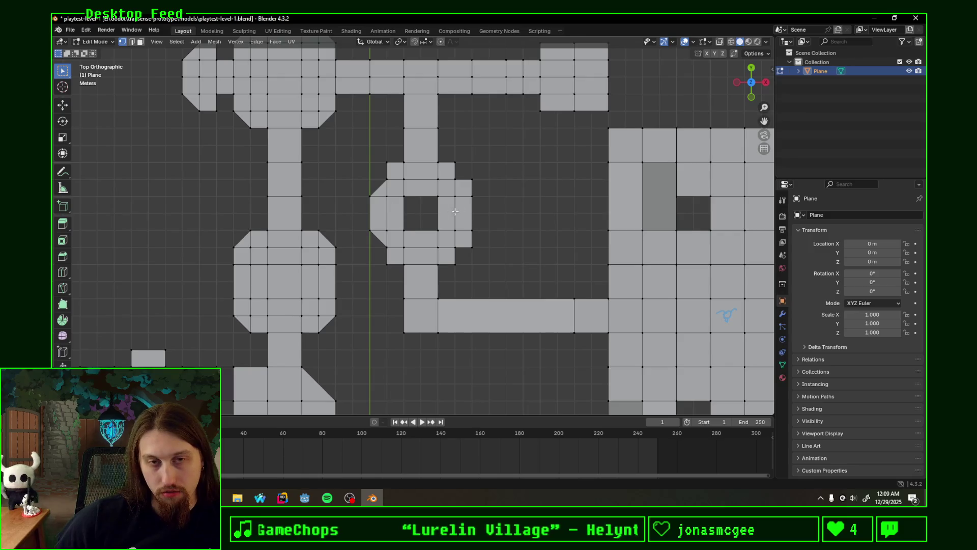
# Step: Mark the ring room's left entrance and edge, and outline a square in its hole
pyautogui.scroll(2, 452, 212)
pyautogui.moveTo(340, 231); pyautogui.dragTo(351, 247)
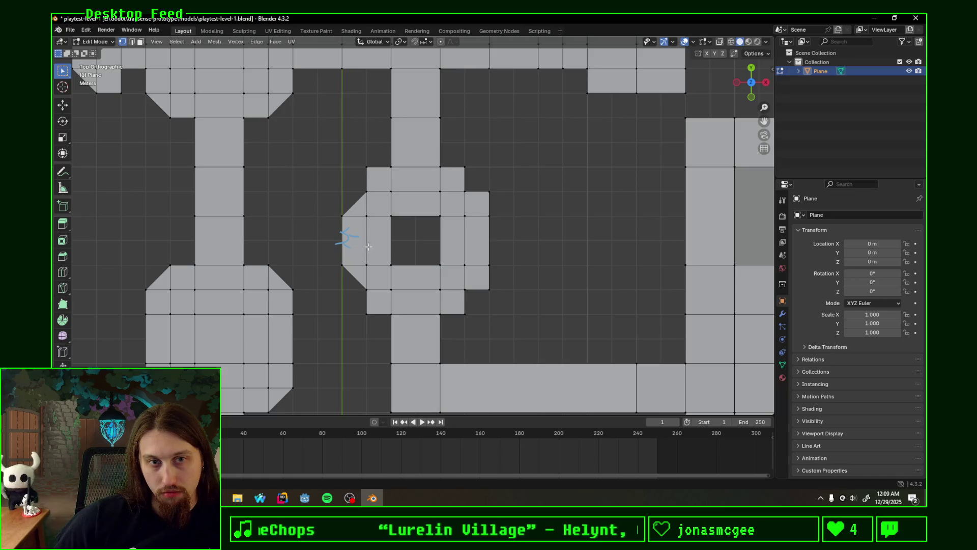
pyautogui.moveTo(362, 197); pyautogui.dragTo(361, 284)
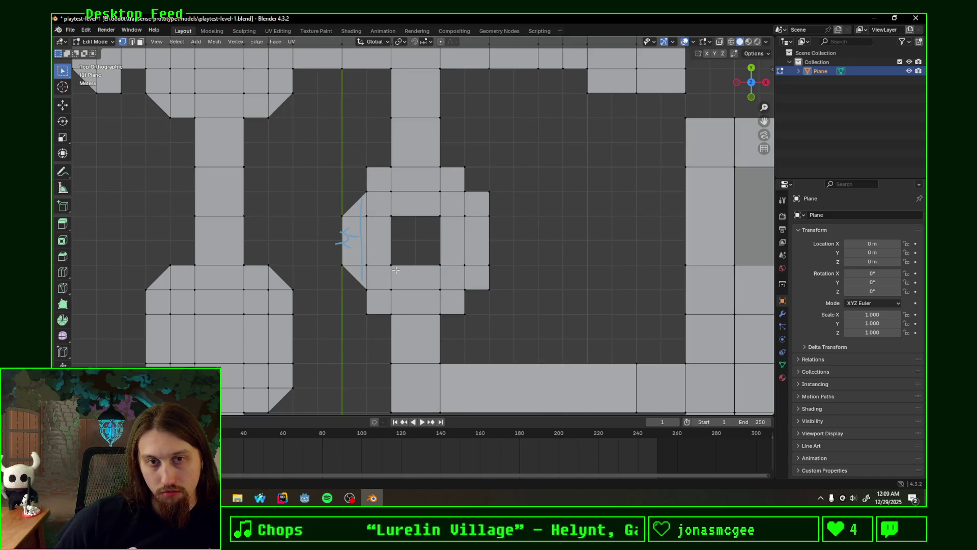
pyautogui.moveTo(395, 220)
pyautogui.mouseDown()
pyautogui.moveTo(397, 241)
pyautogui.moveTo(434, 252)
pyautogui.moveTo(419, 218)
pyautogui.moveTo(397, 220)
pyautogui.mouseUp()
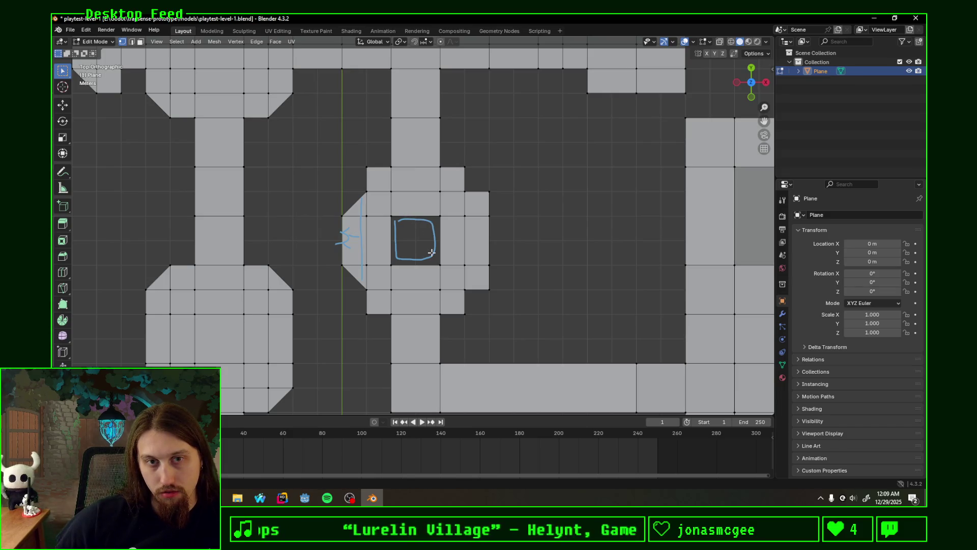
# Step: Draw tick marks along the ring room's right edge
pyautogui.moveTo(490, 205); pyautogui.dragTo(497, 206)
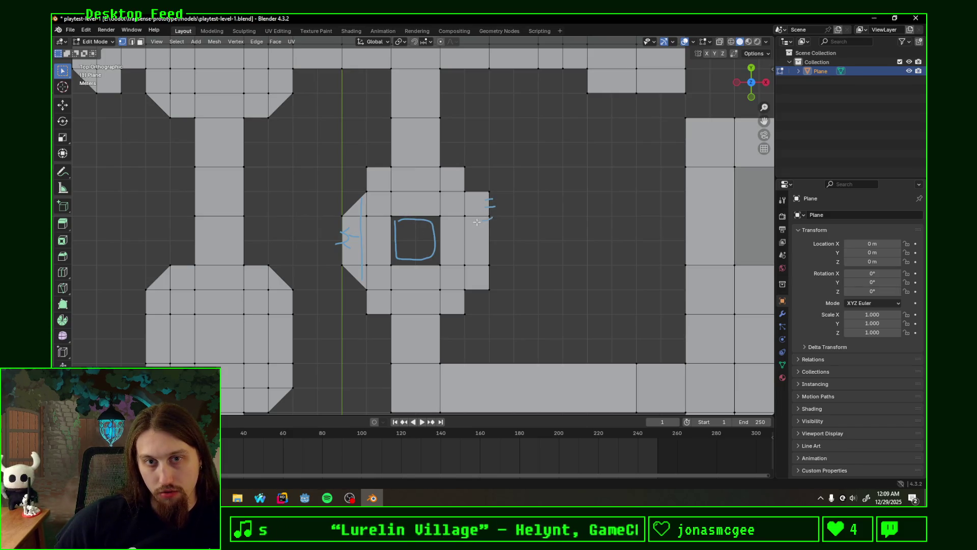
pyautogui.moveTo(482, 250); pyautogui.dragTo(493, 249)
pyautogui.moveTo(483, 260); pyautogui.dragTo(493, 271)
pyautogui.moveTo(483, 279); pyautogui.dragTo(492, 277)
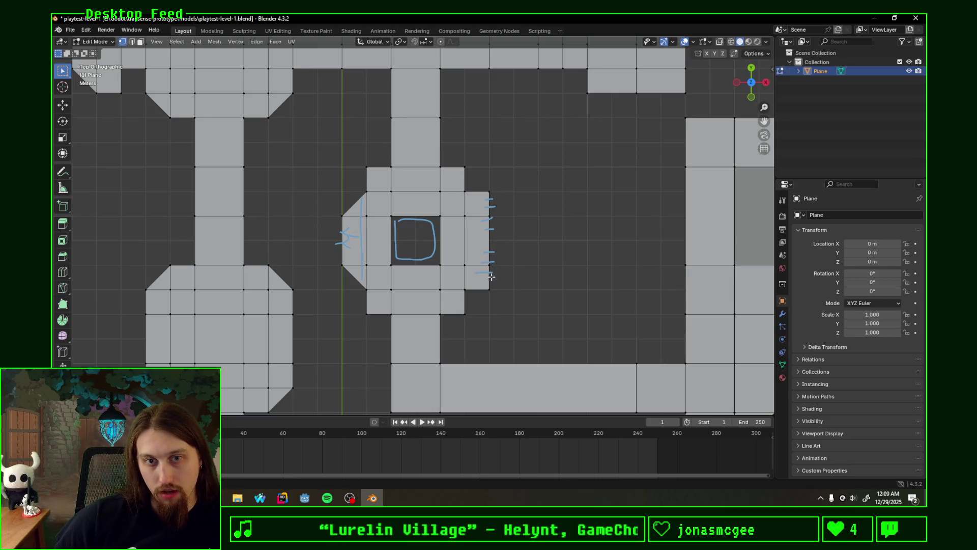
pyautogui.keyDown('shift'); pyautogui.moveTo(572, 261); pyautogui.dragTo(467, 238, button='middle'); pyautogui.keyUp('shift')
pyautogui.scroll(-2, 467, 237)
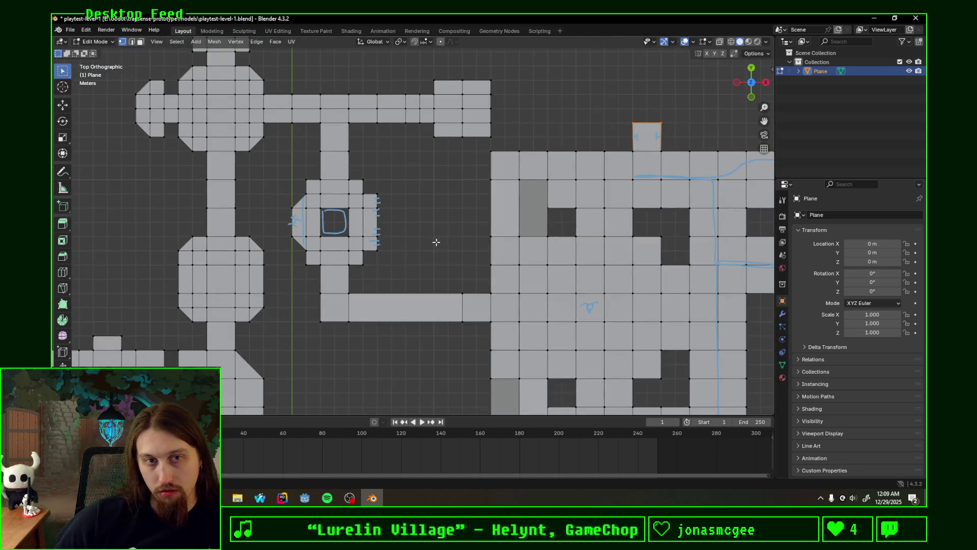
pyautogui.keyDown('ctrl'); pyautogui.scroll(-3, 436, 239); pyautogui.keyUp('ctrl')
pyautogui.scroll(3, 521, 258)
pyautogui.moveTo(636, 338)
pyautogui.keyDown('shift'); pyautogui.mouseDown(button='middle')
pyautogui.moveTo(559, 127)
pyautogui.moveTo(519, 152)
pyautogui.moveTo(492, 144)
pyautogui.moveTo(622, 214)
pyautogui.moveTo(622, 242)
pyautogui.moveTo(637, 256)
pyautogui.moveTo(572, 220)
pyautogui.moveTo(566, 236)
pyautogui.moveTo(562, 221)
pyautogui.moveTo(404, 204)
pyautogui.mouseUp(button='middle'); pyautogui.keyUp('shift')
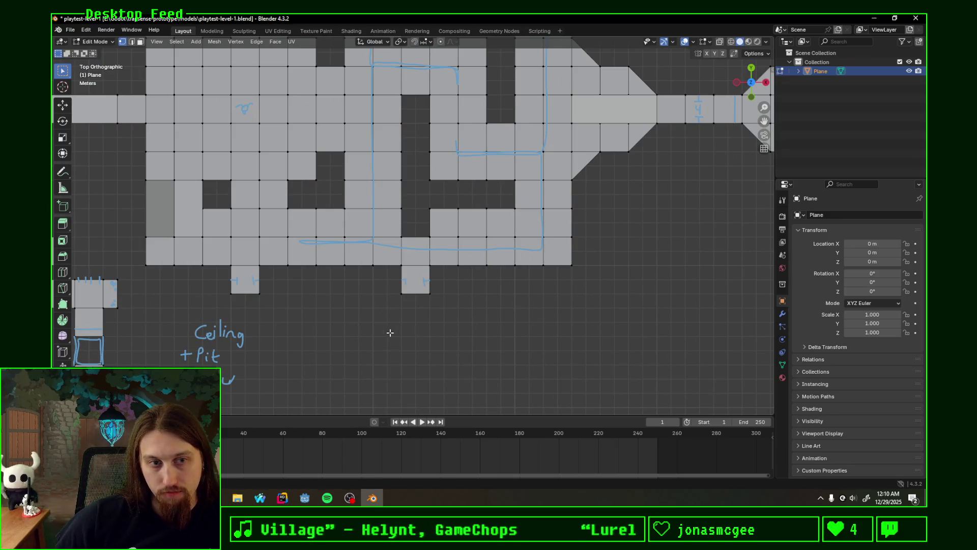
# Step: Write '+ Bird' under the Door/Rune note, then pan up to the map's top
pyautogui.moveTo(390, 324); pyautogui.dragTo(400, 324)
pyautogui.moveTo(395, 324)
pyautogui.mouseDown()
pyautogui.moveTo(395, 335)
pyautogui.moveTo(410, 331)
pyautogui.moveTo(380, 351)
pyautogui.moveTo(436, 350)
pyautogui.mouseUp()
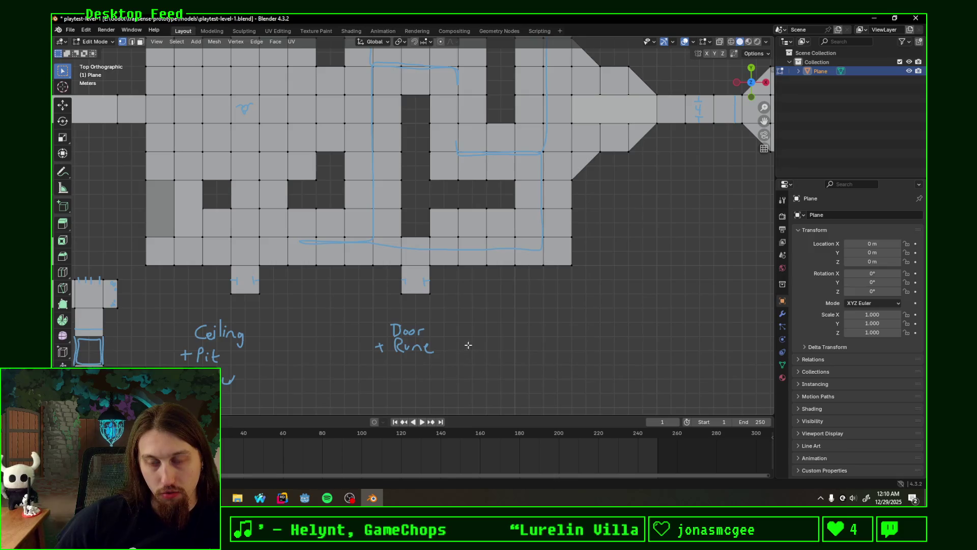
pyautogui.moveTo(475, 342)
pyautogui.mouseDown(button='middle')
pyautogui.moveTo(457, 332)
pyautogui.moveTo(482, 272)
pyautogui.mouseUp(button='middle')
pyautogui.press('KP_7')
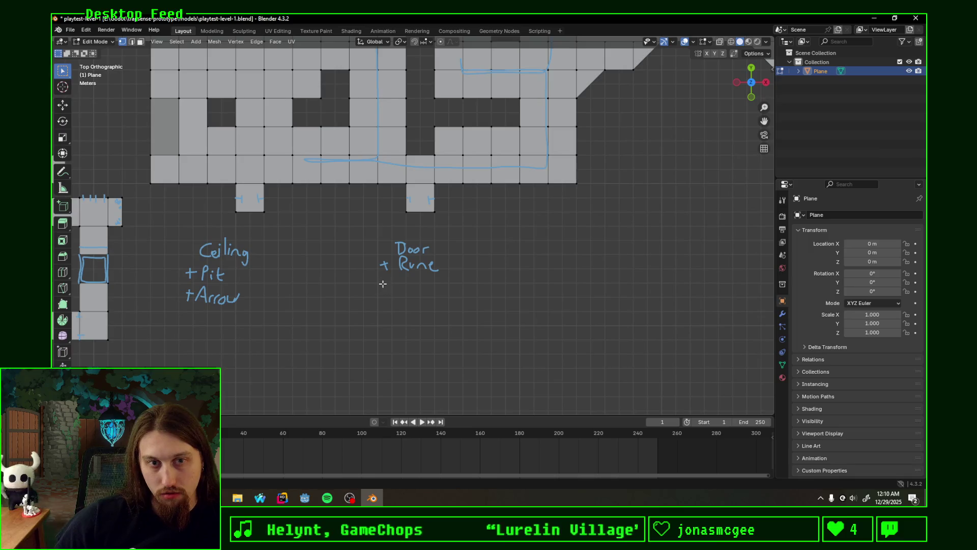
pyautogui.moveTo(387, 277)
pyautogui.mouseDown()
pyautogui.moveTo(387, 292)
pyautogui.moveTo(410, 279)
pyautogui.moveTo(402, 290)
pyautogui.moveTo(434, 294)
pyautogui.moveTo(443, 276)
pyautogui.moveTo(444, 298)
pyautogui.mouseUp()
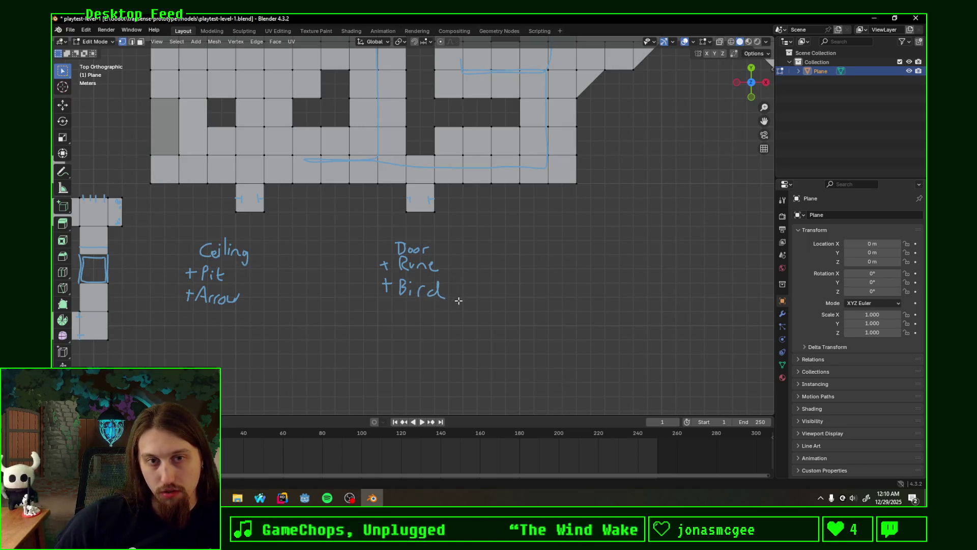
pyautogui.moveTo(472, 233)
pyautogui.keyDown('shift'); pyautogui.mouseDown(button='middle')
pyautogui.moveTo(480, 247)
pyautogui.moveTo(472, 318)
pyautogui.mouseUp(button='middle'); pyautogui.keyUp('shift')
pyautogui.moveTo(415, 134)
pyautogui.keyDown('shift'); pyautogui.mouseDown(button='middle')
pyautogui.moveTo(416, 149)
pyautogui.moveTo(427, 115)
pyautogui.moveTo(400, 348)
pyautogui.mouseUp(button='middle'); pyautogui.keyUp('shift')
pyautogui.moveTo(473, 71)
pyautogui.keyDown('shift'); pyautogui.mouseDown(button='middle')
pyautogui.moveTo(413, 273)
pyautogui.moveTo(389, 282)
pyautogui.mouseUp(button='middle'); pyautogui.keyUp('shift')
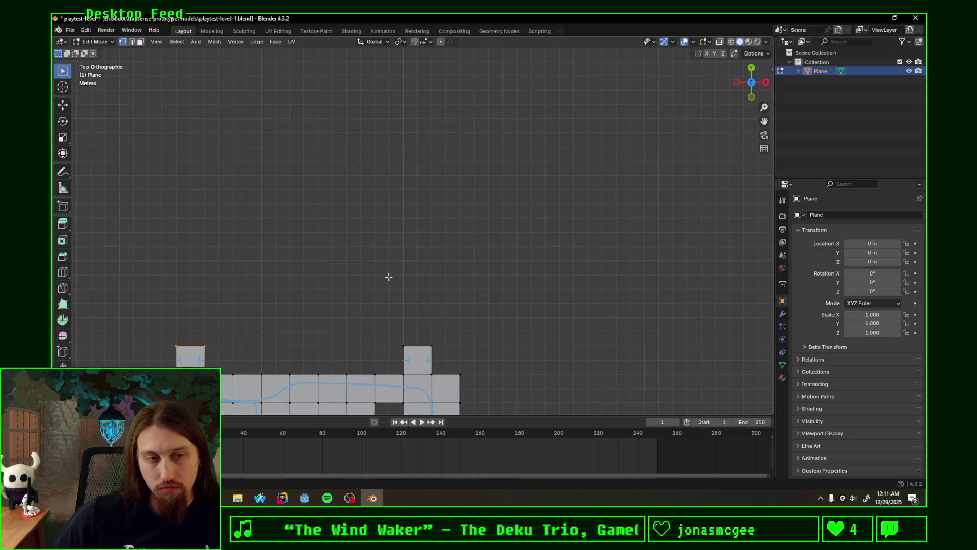
# Step: Handwrite 'Bird', 'Pit', 'Arrow' above the maze hall's upper door tile
pyautogui.scroll(-2, 321, 222)
pyautogui.scroll(-2, 318, 255)
pyautogui.scroll(3, 375, 266)
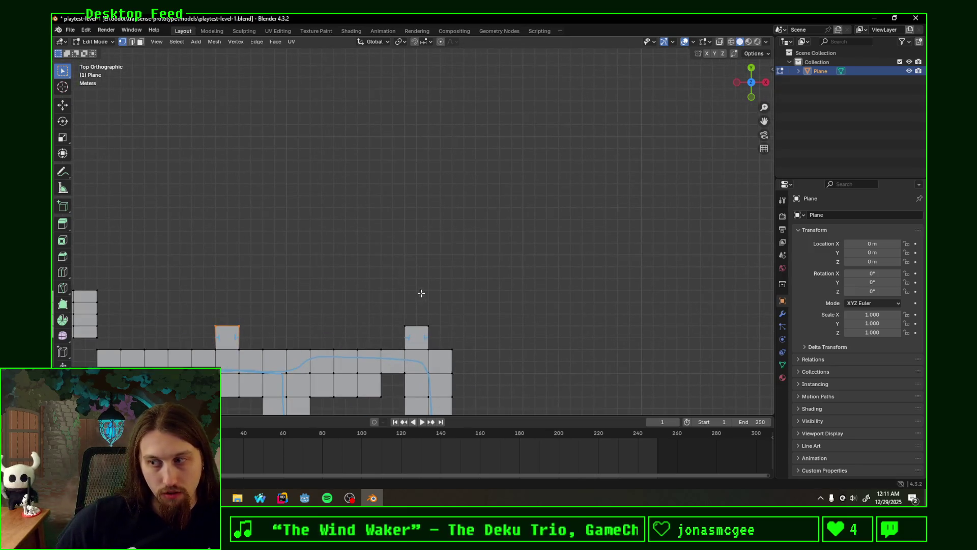
pyautogui.keyDown('shift'); pyautogui.moveTo(454, 305); pyautogui.dragTo(452, 254, button='middle'); pyautogui.keyUp('shift')
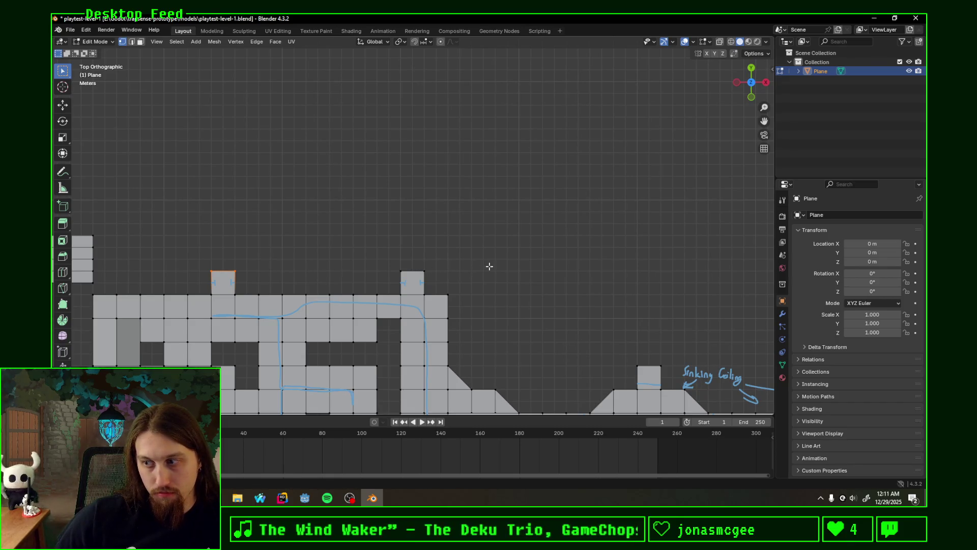
pyautogui.scroll(1, 402, 245)
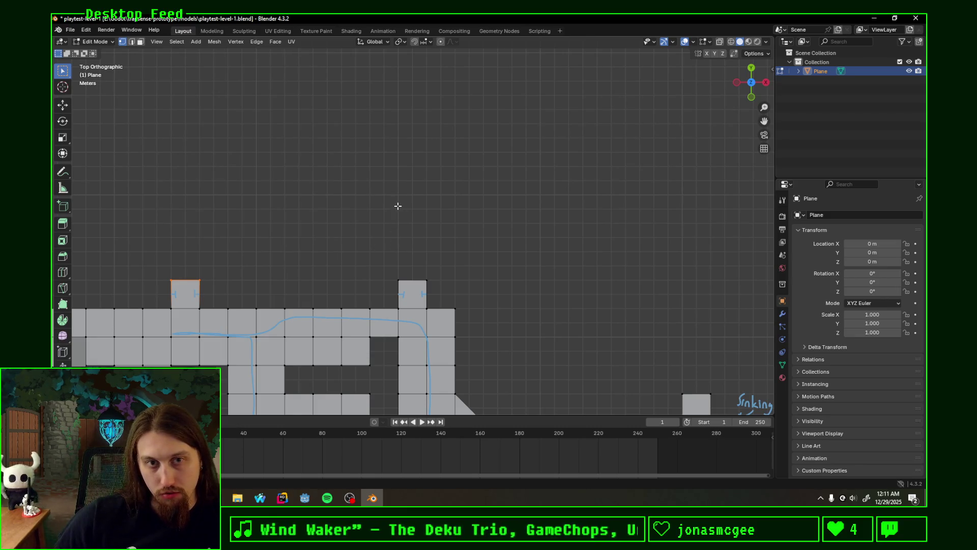
pyautogui.moveTo(396, 204)
pyautogui.mouseDown()
pyautogui.moveTo(425, 205)
pyautogui.moveTo(399, 220)
pyautogui.moveTo(418, 225)
pyautogui.moveTo(399, 245)
pyautogui.moveTo(432, 245)
pyautogui.mouseUp()
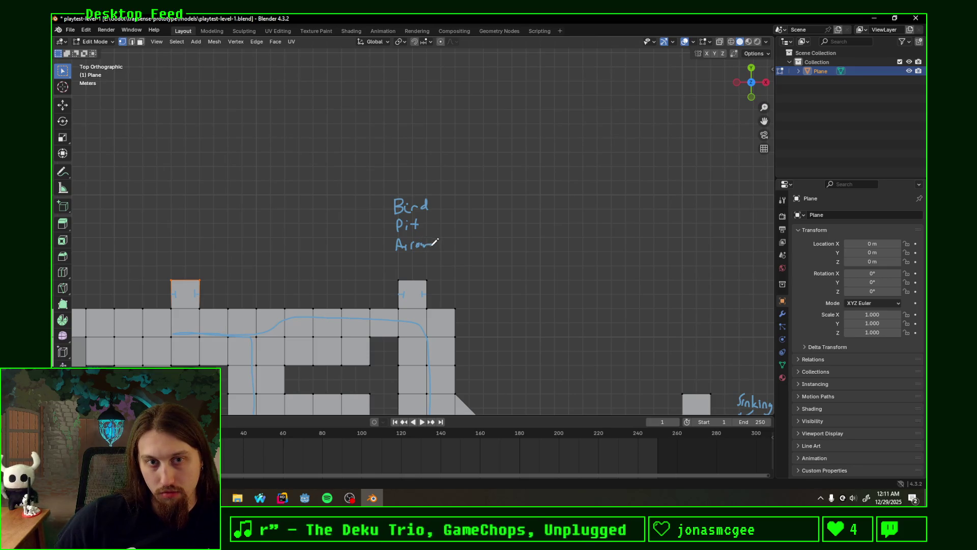
# Step: Pan across the level to review the notes and rooms, then tilt into perspective
pyautogui.moveTo(312, 253)
pyautogui.keyDown('shift'); pyautogui.mouseDown(button='middle')
pyautogui.moveTo(490, 175)
pyautogui.moveTo(537, 121)
pyautogui.moveTo(502, 125)
pyautogui.moveTo(518, 153)
pyautogui.moveTo(513, 111)
pyautogui.mouseUp(button='middle'); pyautogui.keyUp('shift')
pyautogui.scroll(-2, 498, 151)
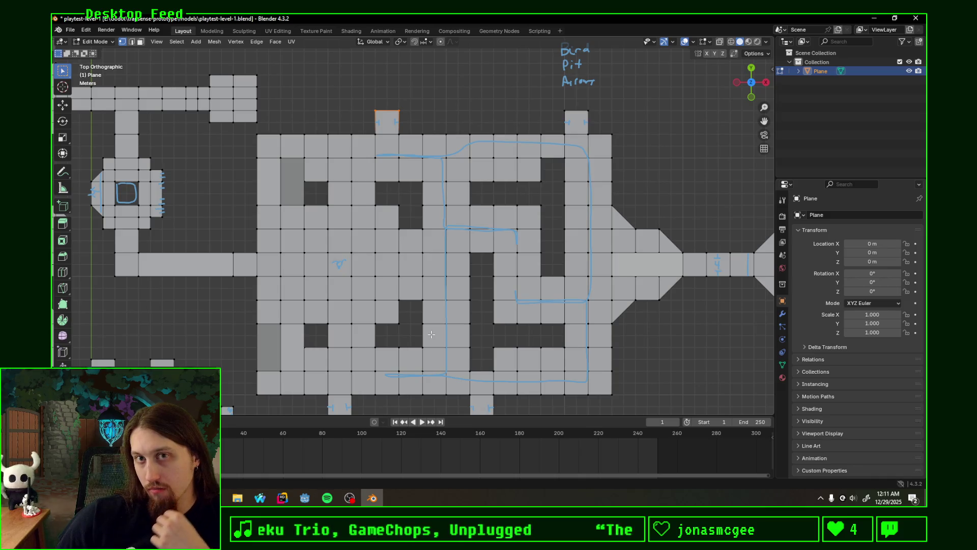
pyautogui.keyDown('shift'); pyautogui.moveTo(484, 344); pyautogui.dragTo(491, 190, button='middle'); pyautogui.keyUp('shift')
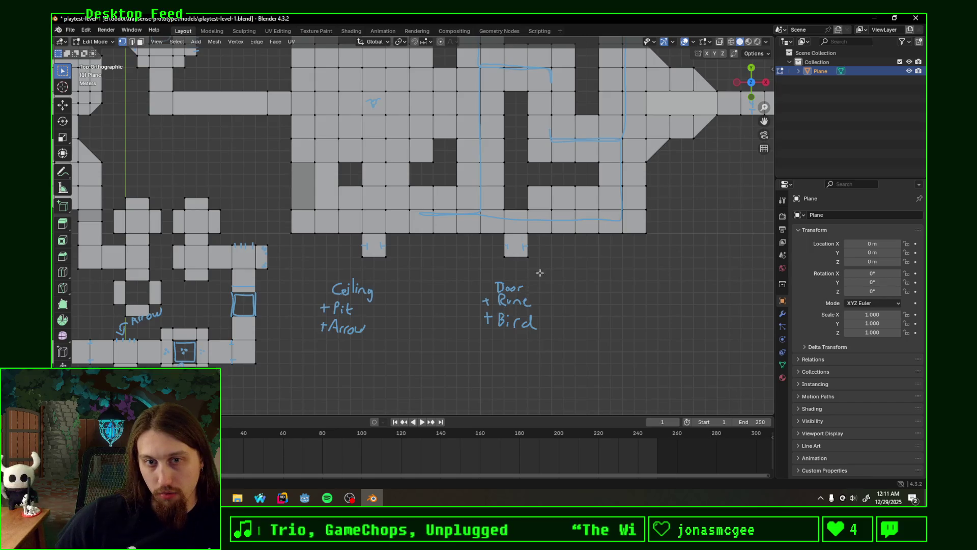
pyautogui.scroll(-3, 535, 277)
pyautogui.scroll(3, 556, 146)
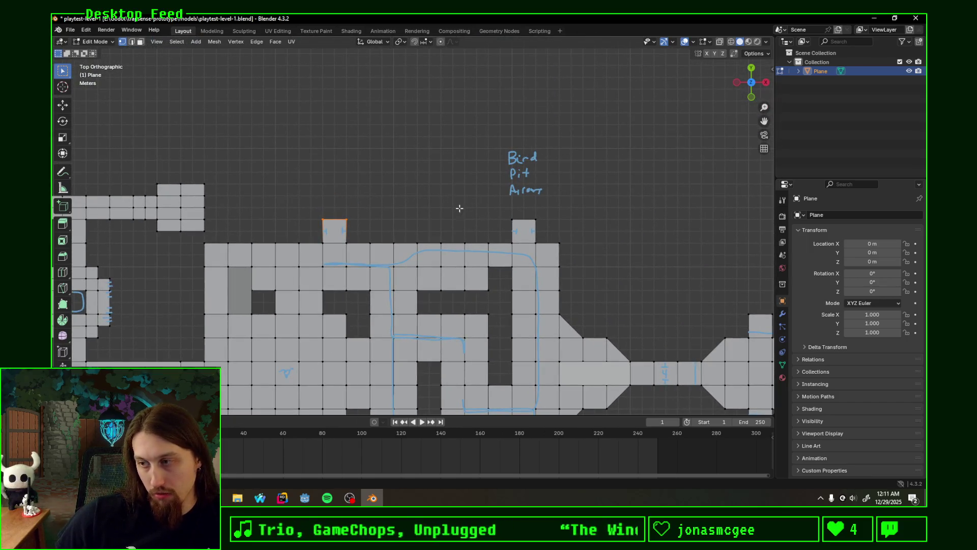
pyautogui.scroll(-3, 636, 196)
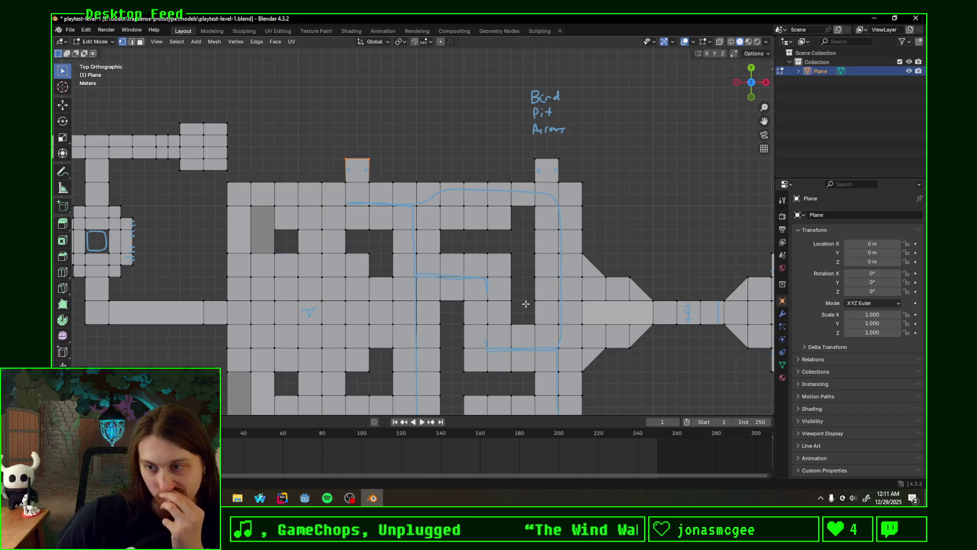
pyautogui.moveTo(211, 287)
pyautogui.keyDown('shift'); pyautogui.mouseDown(button='middle')
pyautogui.moveTo(528, 176)
pyautogui.moveTo(550, 241)
pyautogui.mouseUp(button='middle'); pyautogui.keyUp('shift')
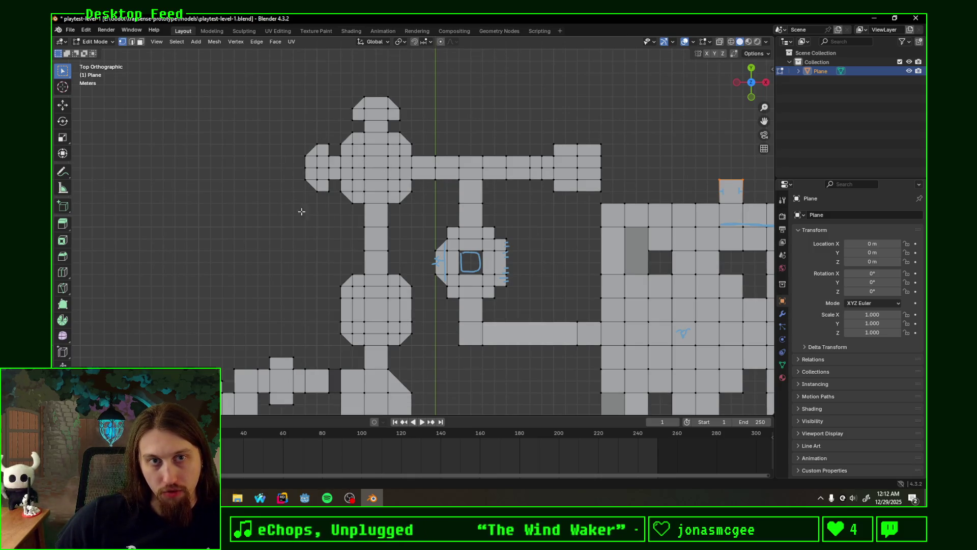
pyautogui.moveTo(682, 169)
pyautogui.keyDown('shift'); pyautogui.mouseDown(button='middle')
pyautogui.moveTo(535, 152)
pyautogui.moveTo(432, 165)
pyautogui.moveTo(635, 166)
pyautogui.moveTo(637, 152)
pyautogui.moveTo(534, 170)
pyautogui.moveTo(492, 164)
pyautogui.mouseUp(button='middle'); pyautogui.keyUp('shift')
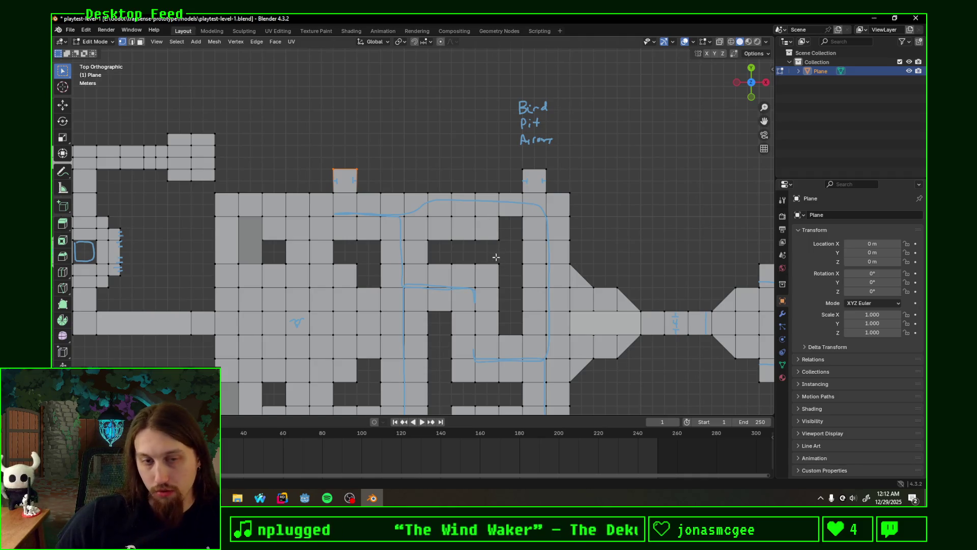
pyautogui.keyDown('shift'); pyautogui.moveTo(508, 312); pyautogui.dragTo(540, 222, button='middle'); pyautogui.keyUp('shift')
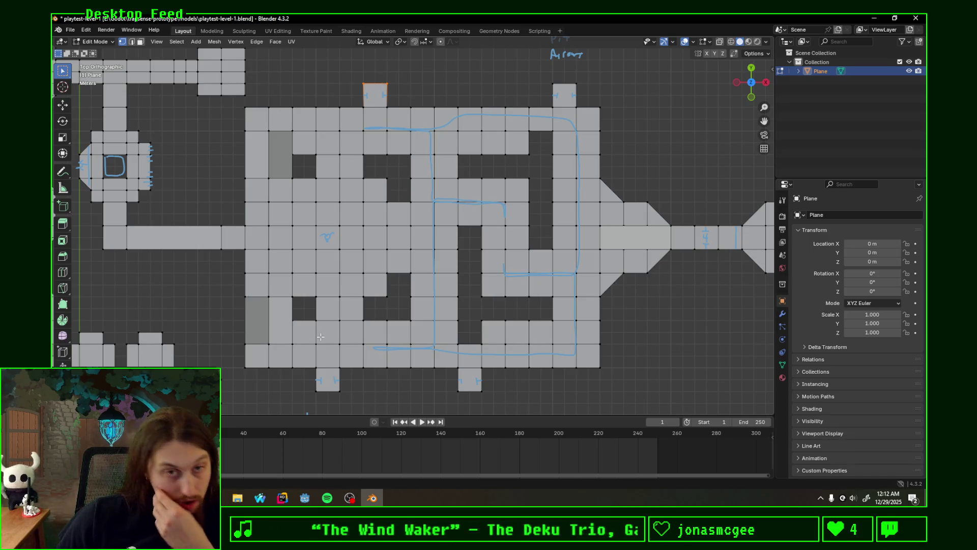
pyautogui.moveTo(337, 262)
pyautogui.mouseDown(button='middle')
pyautogui.moveTo(473, 156)
pyautogui.moveTo(476, 204)
pyautogui.moveTo(472, 166)
pyautogui.mouseUp(button='middle')
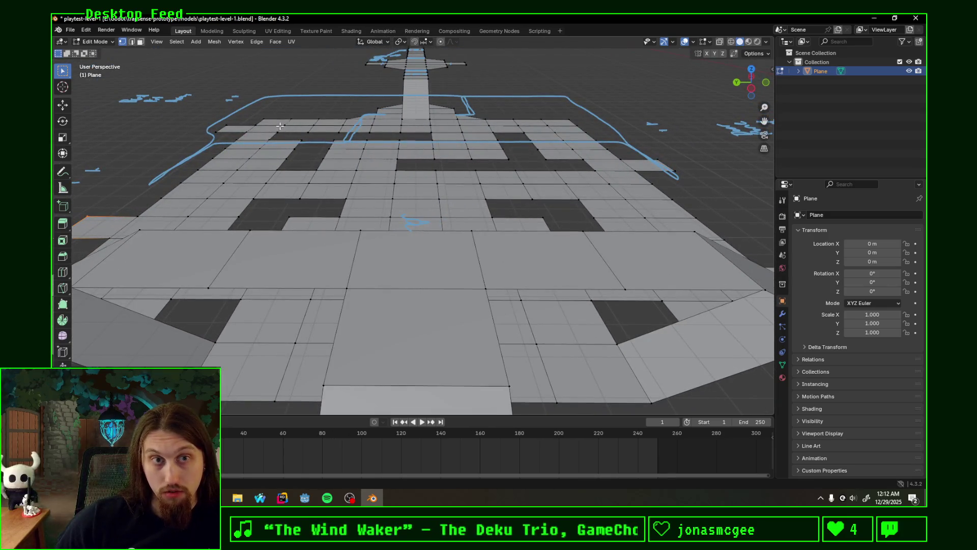
pyautogui.scroll(-5, 391, 119)
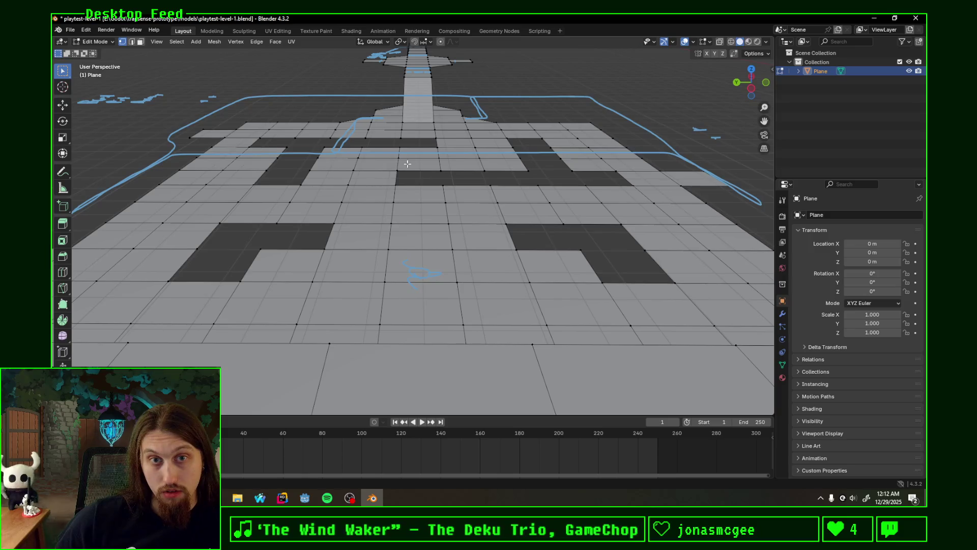
pyautogui.moveTo(435, 172); pyautogui.dragTo(428, 171, button='middle')
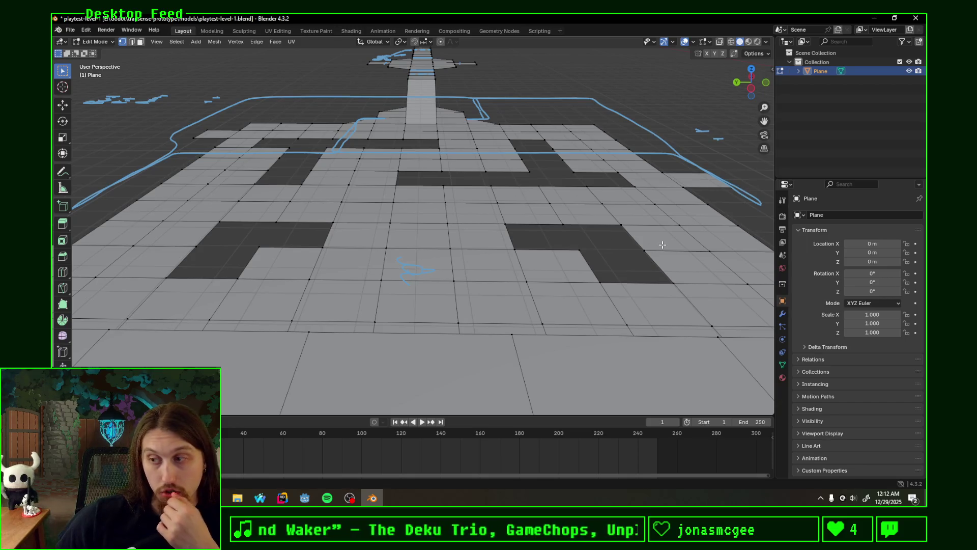
pyautogui.moveTo(592, 239); pyautogui.dragTo(743, 119, button='middle')
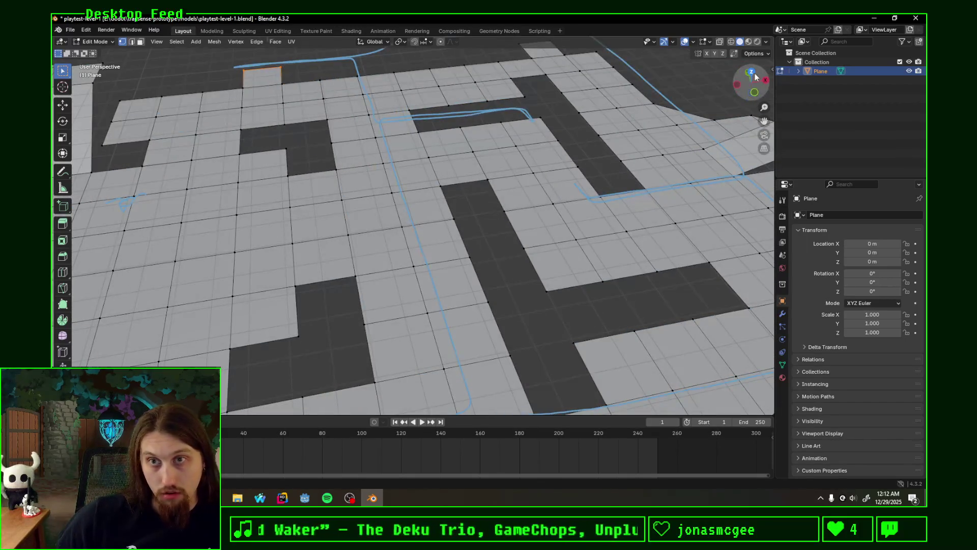
pyautogui.click(743, 92)
pyautogui.scroll(-8, 543, 218)
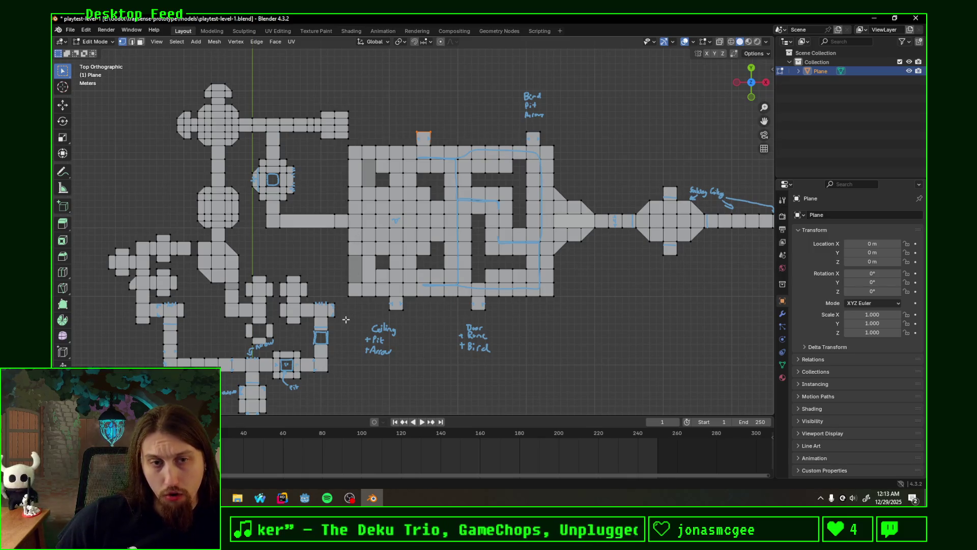
pyautogui.moveTo(345, 325)
pyautogui.mouseDown()
pyautogui.moveTo(447, 173)
pyautogui.moveTo(606, 140)
pyautogui.mouseUp()
pyautogui.click(607, 140)
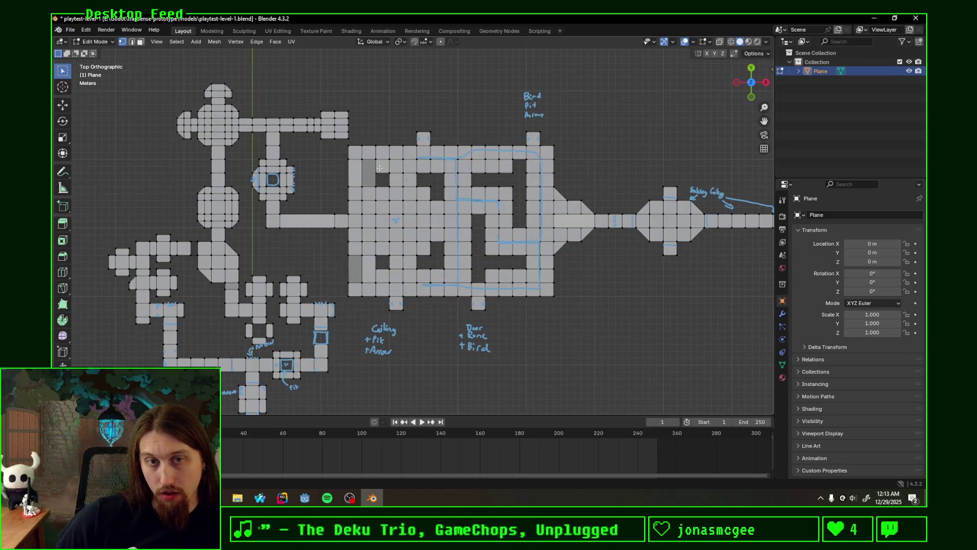
pyautogui.keyDown('shift'); pyautogui.moveTo(461, 137); pyautogui.dragTo(424, 169, button='middle'); pyautogui.keyUp('shift')
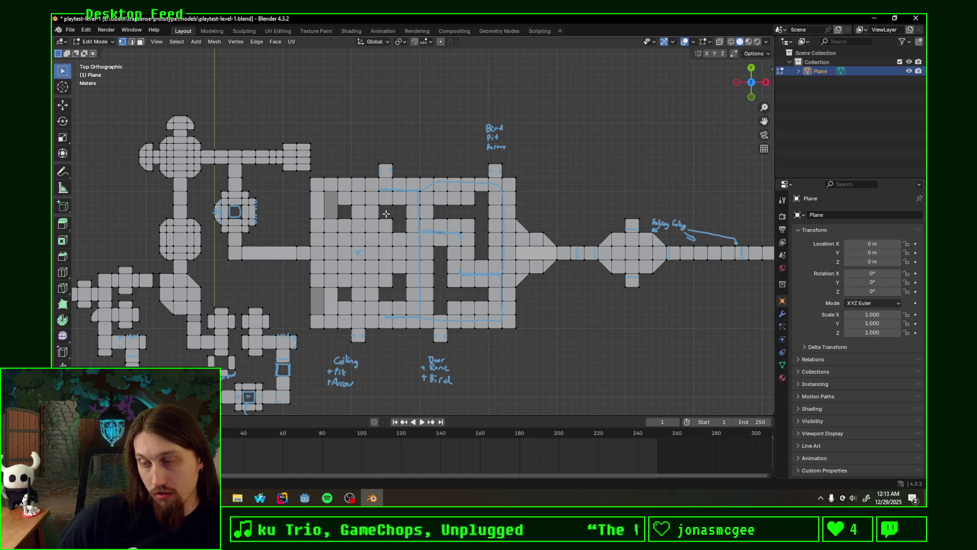
pyautogui.keyDown('shift'); pyautogui.moveTo(401, 164); pyautogui.dragTo(437, 170, button='middle'); pyautogui.keyUp('shift')
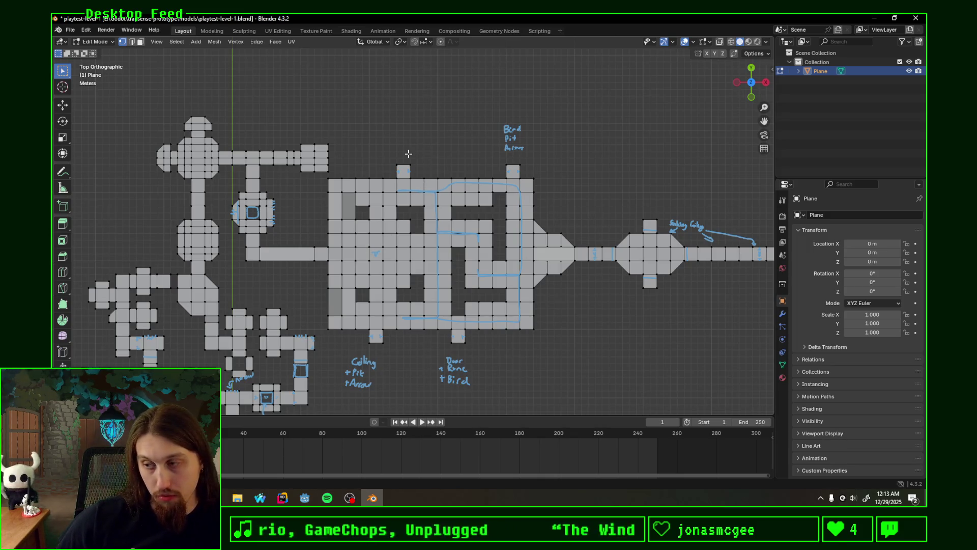
pyautogui.moveTo(445, 156)
pyautogui.keyDown('shift'); pyautogui.mouseDown(button='middle')
pyautogui.moveTo(456, 152)
pyautogui.moveTo(464, 166)
pyautogui.mouseUp(button='middle'); pyautogui.keyUp('shift')
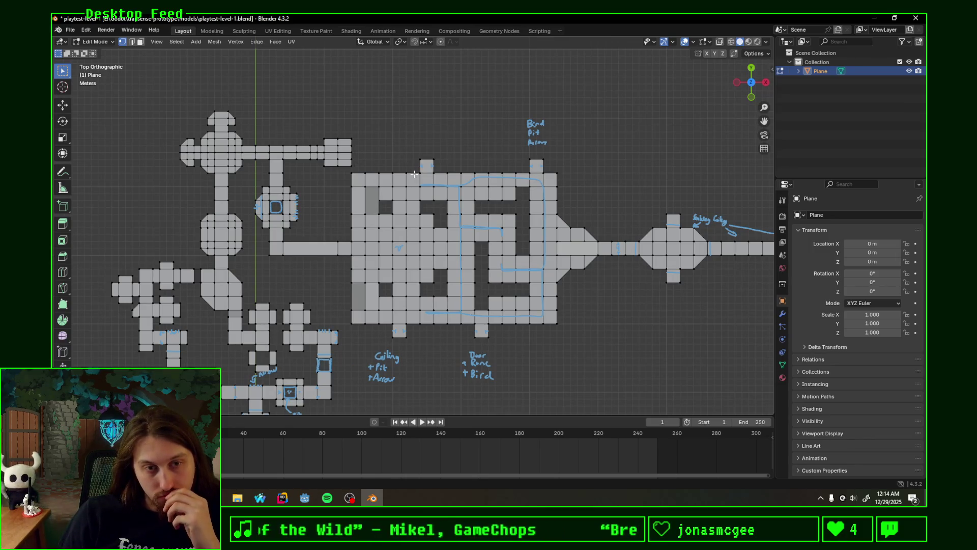
pyautogui.scroll(3, 492, 185)
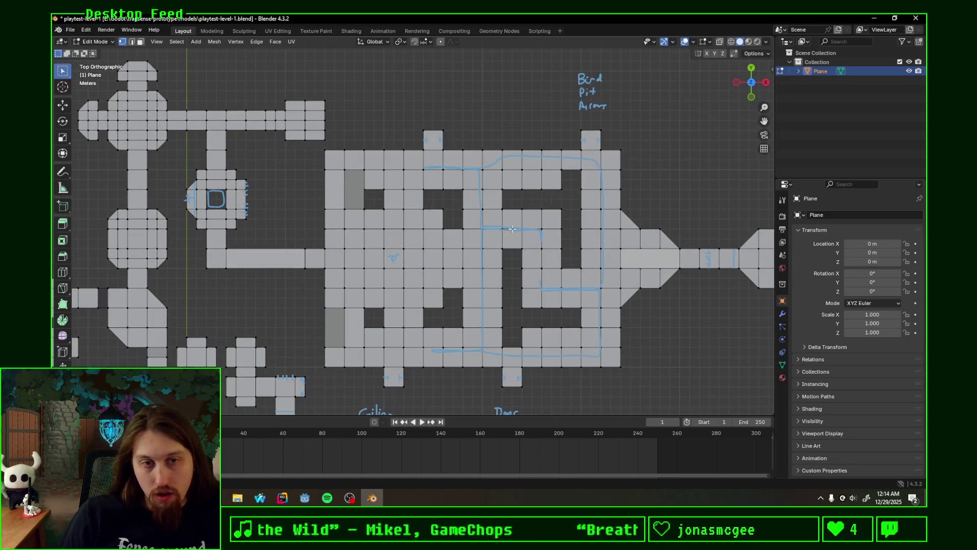
pyautogui.scroll(2, 486, 219)
pyautogui.scroll(3, 424, 217)
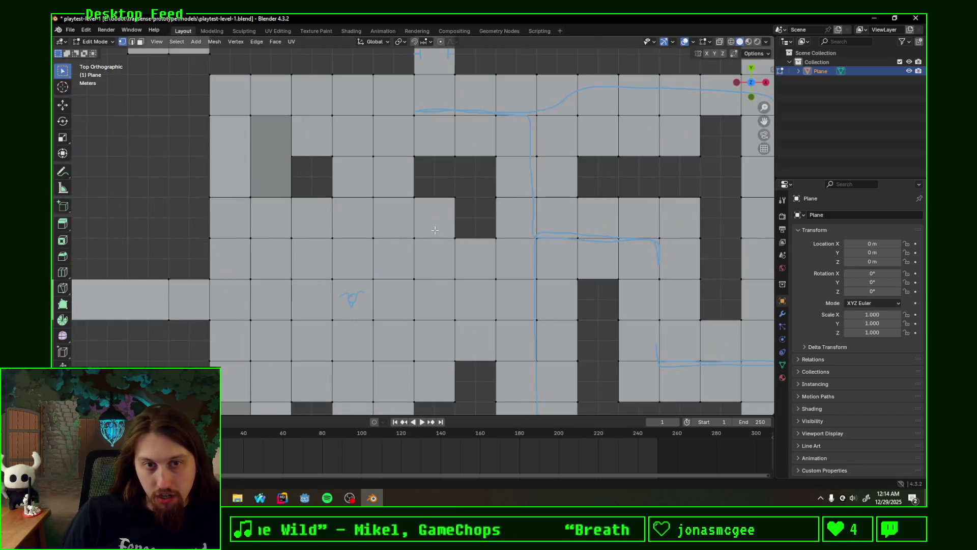
pyautogui.moveTo(417, 203)
pyautogui.mouseDown()
pyautogui.moveTo(424, 229)
pyautogui.moveTo(452, 218)
pyautogui.moveTo(418, 203)
pyautogui.mouseUp()
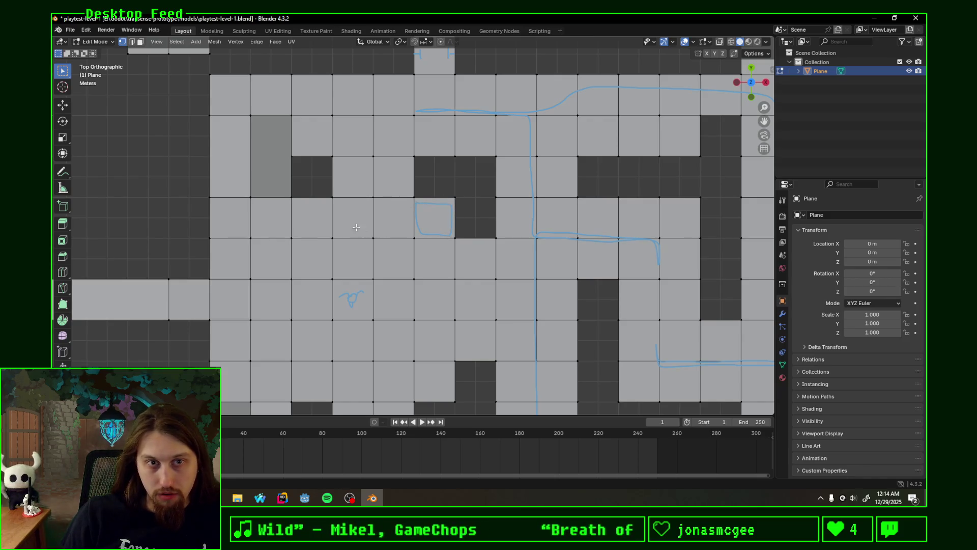
pyautogui.moveTo(332, 188); pyautogui.dragTo(409, 188)
pyautogui.moveTo(342, 76)
pyautogui.mouseDown()
pyautogui.moveTo(348, 66)
pyautogui.moveTo(351, 77)
pyautogui.mouseUp()
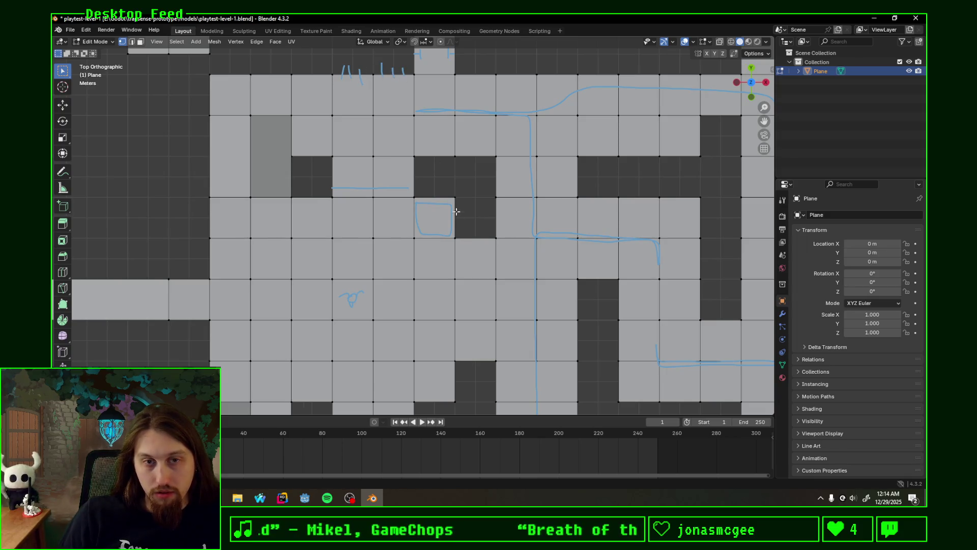
pyautogui.keyDown('shift'); pyautogui.moveTo(467, 229); pyautogui.dragTo(453, 125, button='middle'); pyautogui.keyUp('shift')
pyautogui.moveTo(267, 311); pyautogui.dragTo(529, 174, button='middle')
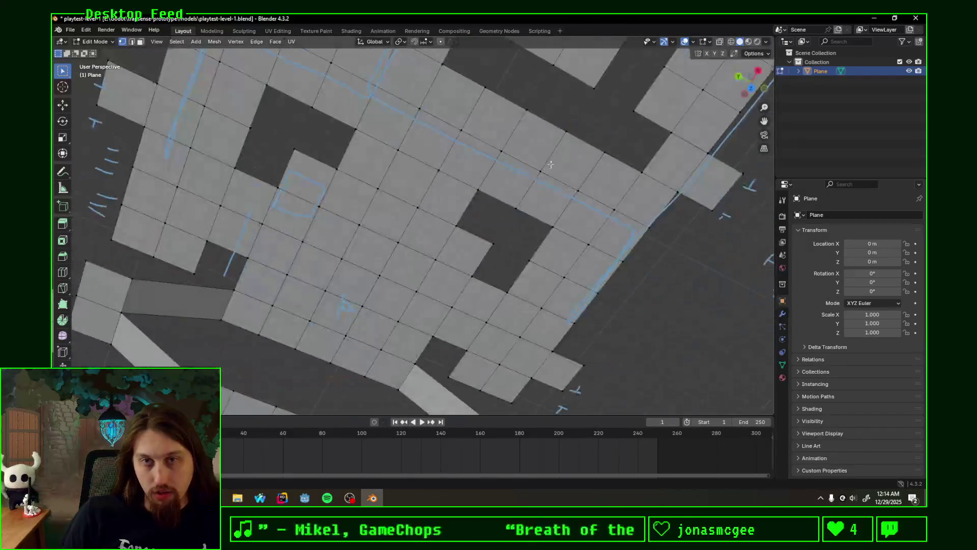
pyautogui.click(758, 89)
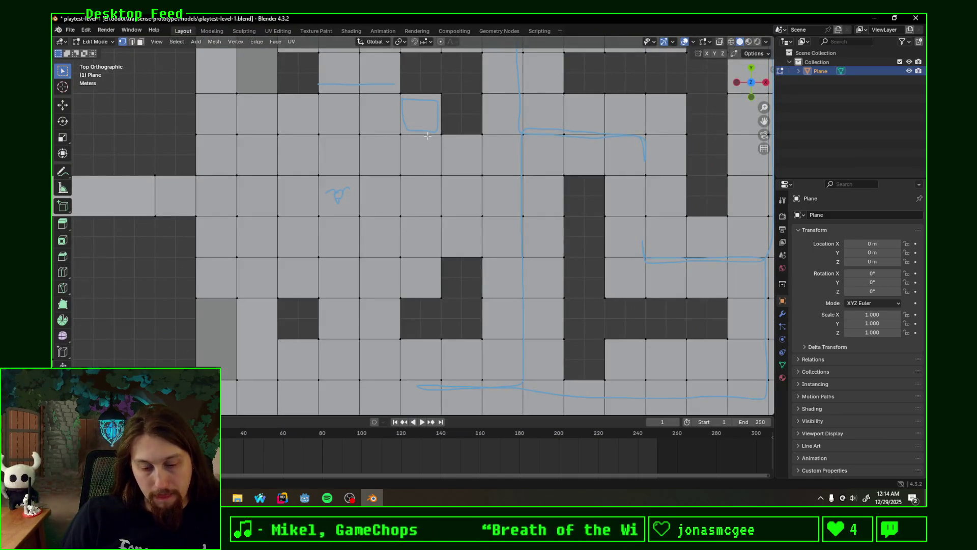
pyautogui.keyDown('shift'); pyautogui.scroll(2, 407, 123); pyautogui.keyUp('shift')
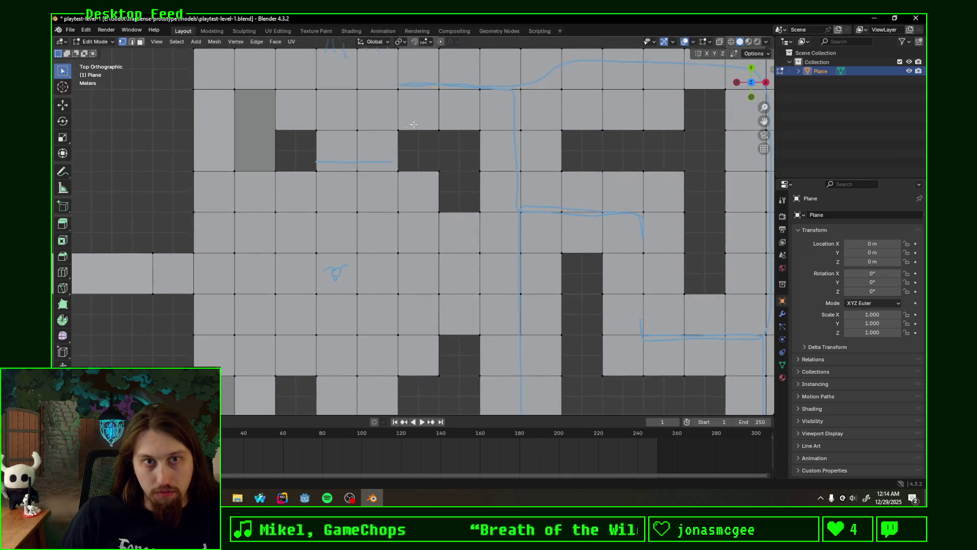
pyautogui.keyDown('shift'); pyautogui.scroll(2, 409, 127); pyautogui.keyUp('shift')
pyautogui.scroll(-2, 469, 193)
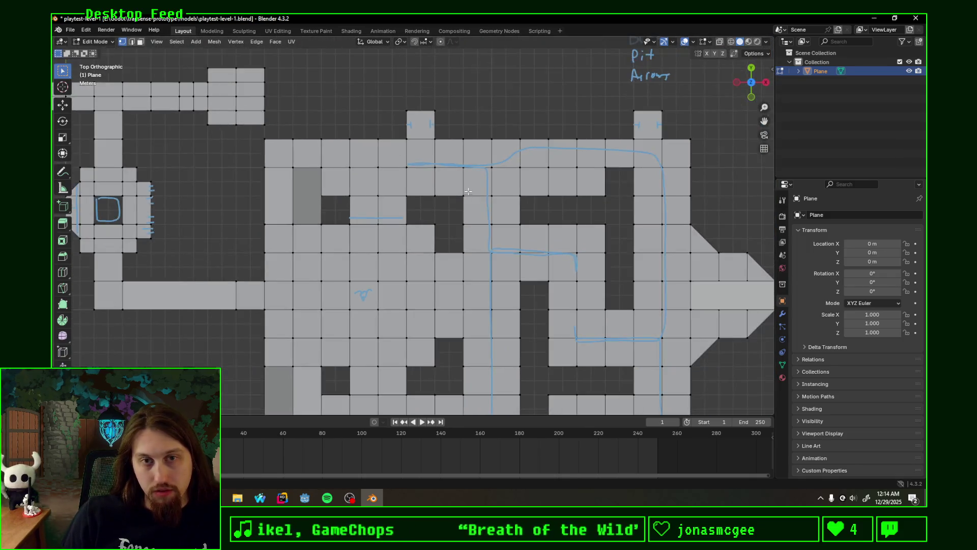
pyautogui.scroll(-2, 469, 193)
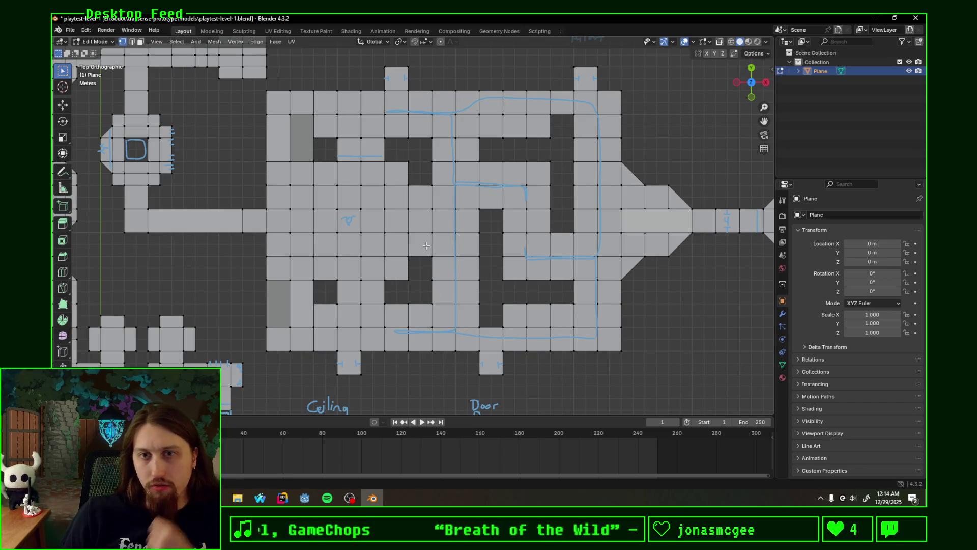
pyautogui.scroll(1, 484, 244)
pyautogui.scroll(-1, 461, 248)
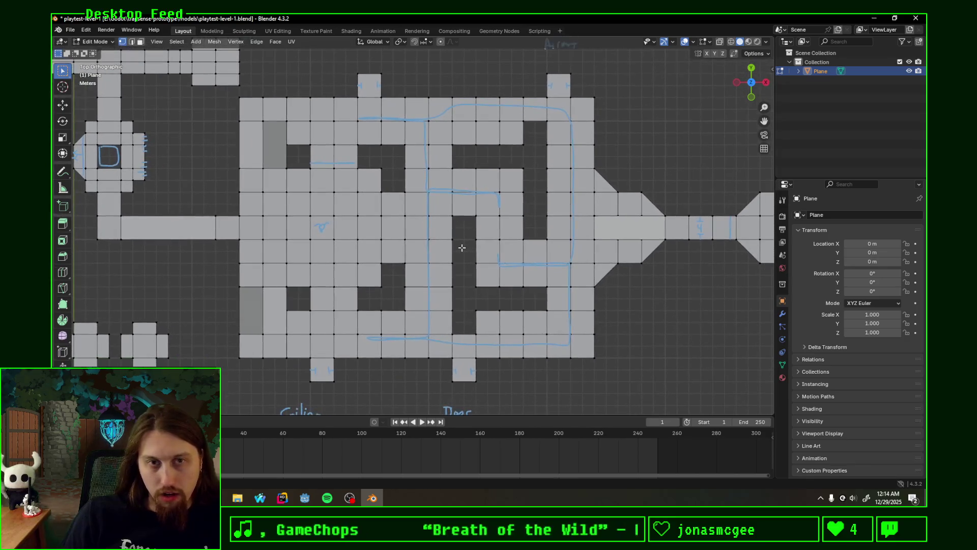
pyautogui.scroll(-1, 462, 248)
pyautogui.keyDown('shift'); pyautogui.scroll(-3, 483, 254); pyautogui.keyUp('shift')
pyautogui.keyDown('shift'); pyautogui.scroll(3, 508, 257); pyautogui.keyUp('shift')
pyautogui.scroll(1, 539, 261)
pyautogui.keyDown('shift'); pyautogui.scroll(4, 508, 257); pyautogui.keyUp('shift')
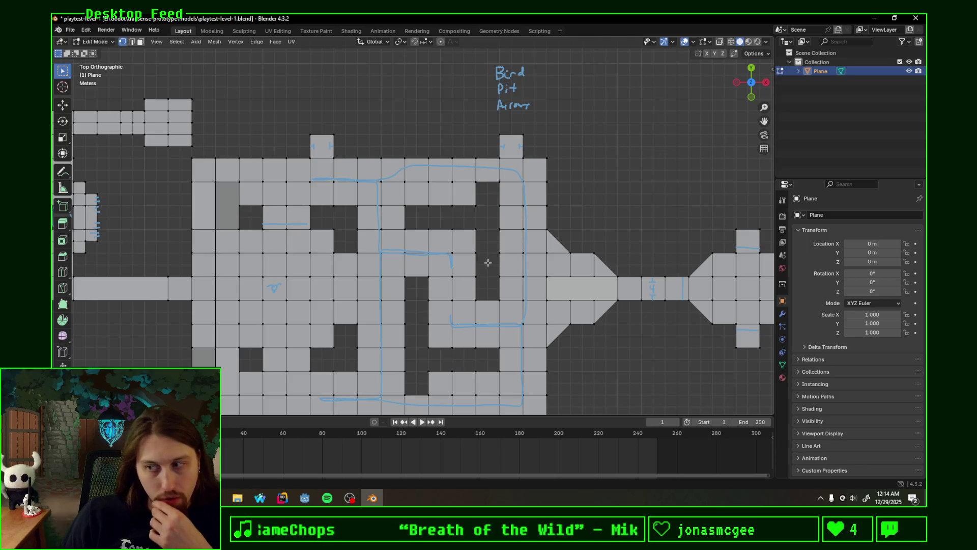
pyautogui.keyDown('shift'); pyautogui.scroll(-5, 514, 224); pyautogui.keyUp('shift')
pyautogui.keyDown('ctrl'); pyautogui.hscroll(-15, 541, 182); pyautogui.keyUp('ctrl')
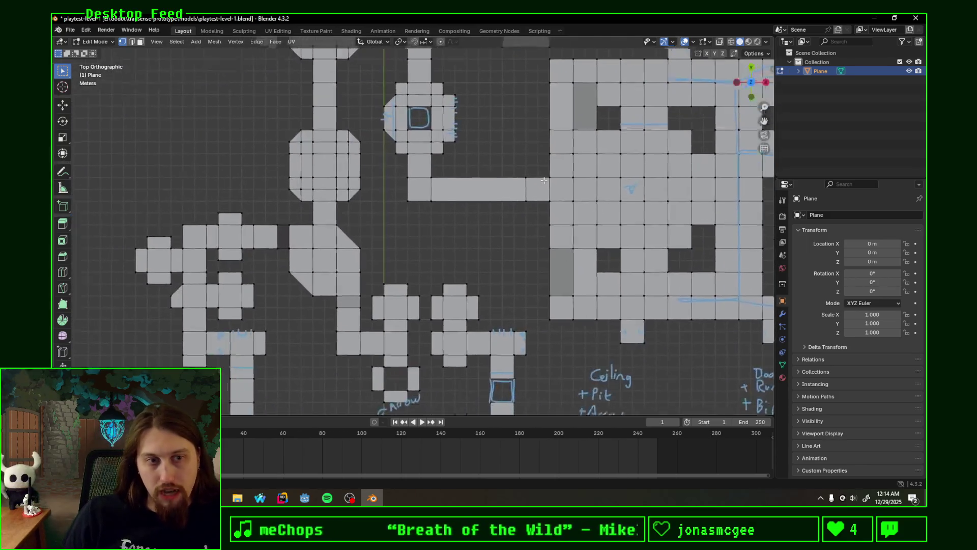
pyautogui.scroll(-3, 520, 238)
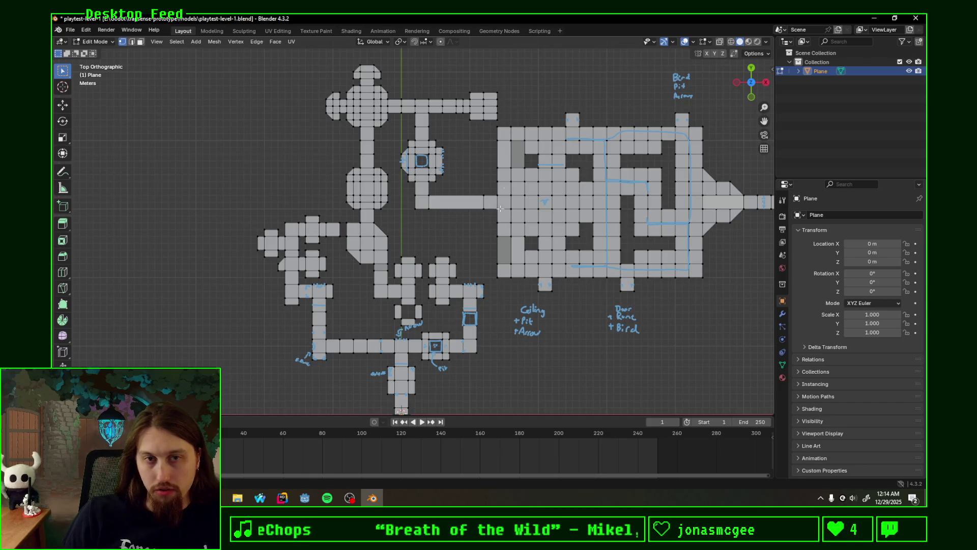
pyautogui.keyDown('shift'); pyautogui.scroll(4, 499, 219); pyautogui.keyUp('shift')
pyautogui.keyDown('ctrl'); pyautogui.hscroll(7, 716, 268); pyautogui.keyUp('ctrl')
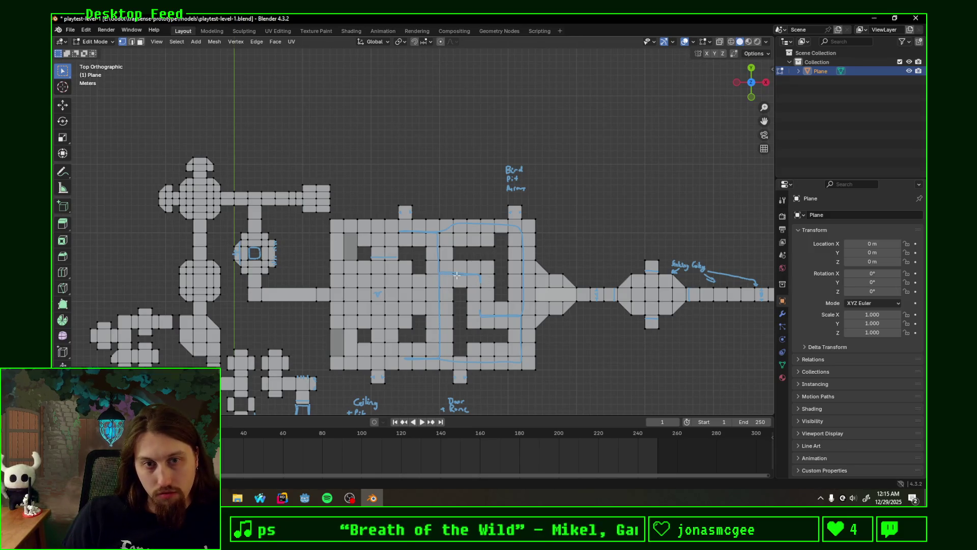
pyautogui.scroll(4, 456, 275)
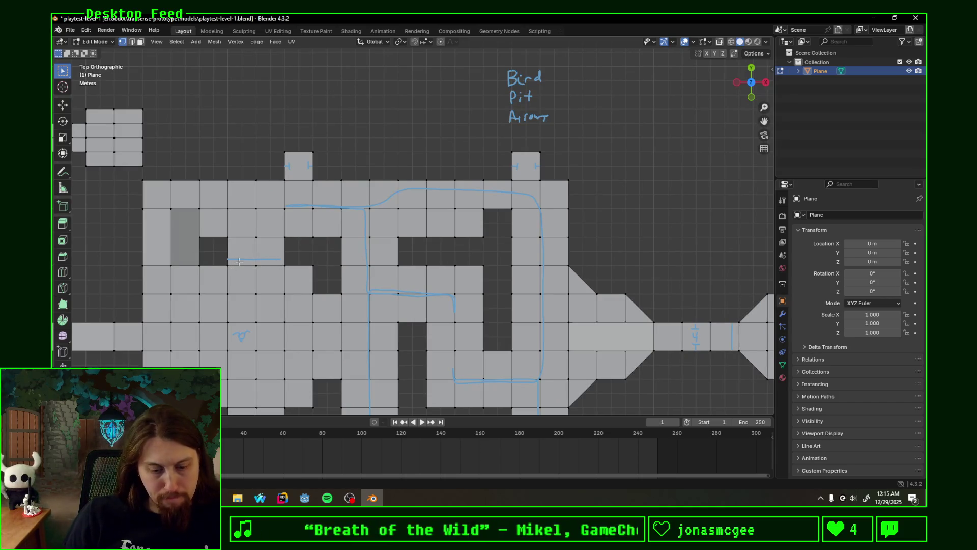
pyautogui.scroll(-1, 433, 264)
pyautogui.moveTo(471, 265)
pyautogui.keyDown('shift'); pyautogui.mouseDown(button='middle')
pyautogui.moveTo(482, 178)
pyautogui.moveTo(460, 163)
pyautogui.moveTo(456, 181)
pyautogui.moveTo(430, 153)
pyautogui.moveTo(442, 286)
pyautogui.moveTo(514, 255)
pyautogui.mouseUp(button='middle'); pyautogui.keyUp('shift')
pyautogui.scroll(-2, 476, 218)
pyautogui.scroll(1, 530, 198)
pyautogui.moveTo(530, 199)
pyautogui.keyDown('shift'); pyautogui.mouseDown(button='middle')
pyautogui.moveTo(515, 245)
pyautogui.moveTo(557, 252)
pyautogui.moveTo(460, 247)
pyautogui.mouseUp(button='middle'); pyautogui.keyUp('shift')
pyautogui.scroll(-1, 493, 196)
pyautogui.scroll(1, 493, 196)
pyautogui.keyDown('shift'); pyautogui.moveTo(493, 196); pyautogui.dragTo(513, 124, button='middle'); pyautogui.keyUp('shift')
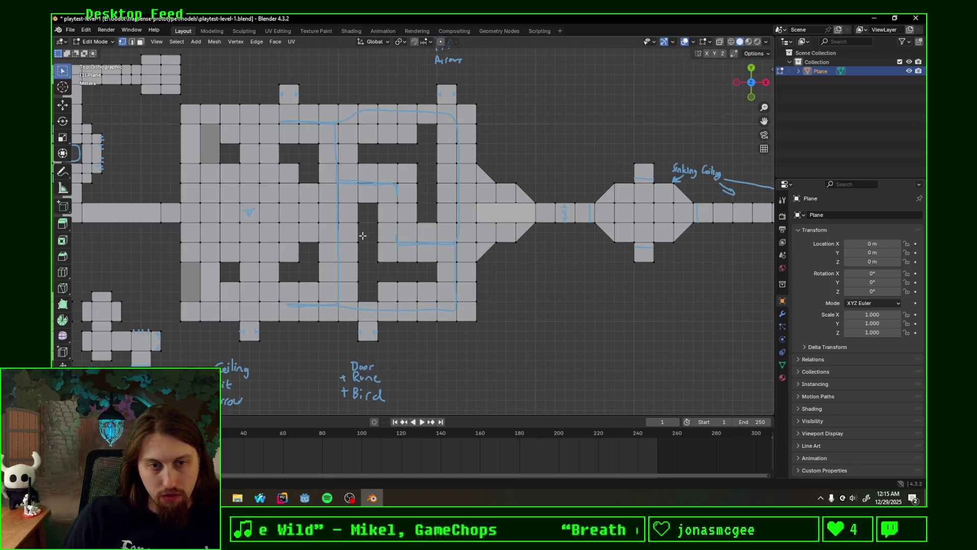
pyautogui.keyDown('shift'); pyautogui.moveTo(562, 312); pyautogui.dragTo(562, 280, button='middle'); pyautogui.keyUp('shift')
pyautogui.keyDown('shift'); pyautogui.moveTo(310, 282); pyautogui.dragTo(327, 283, button='middle'); pyautogui.keyUp('shift')
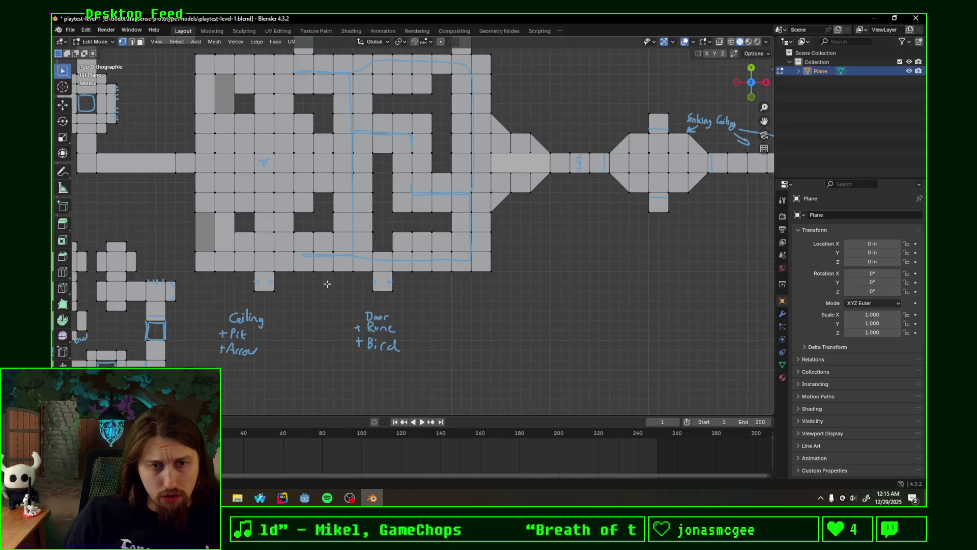
pyautogui.moveTo(327, 283)
pyautogui.keyDown('shift'); pyautogui.mouseDown(button='middle')
pyautogui.moveTo(404, 327)
pyautogui.moveTo(364, 290)
pyautogui.moveTo(385, 288)
pyautogui.moveTo(376, 310)
pyautogui.moveTo(335, 302)
pyautogui.mouseUp(button='middle'); pyautogui.keyUp('shift')
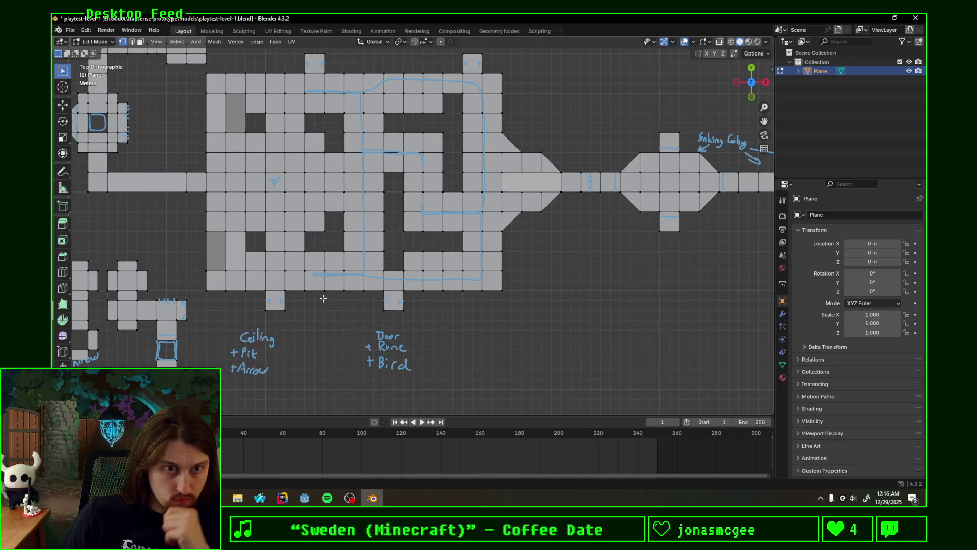
pyautogui.moveTo(323, 298)
pyautogui.keyDown('shift'); pyautogui.mouseDown(button='middle')
pyautogui.moveTo(357, 315)
pyautogui.moveTo(312, 276)
pyautogui.moveTo(345, 303)
pyautogui.mouseUp(button='middle'); pyautogui.keyUp('shift')
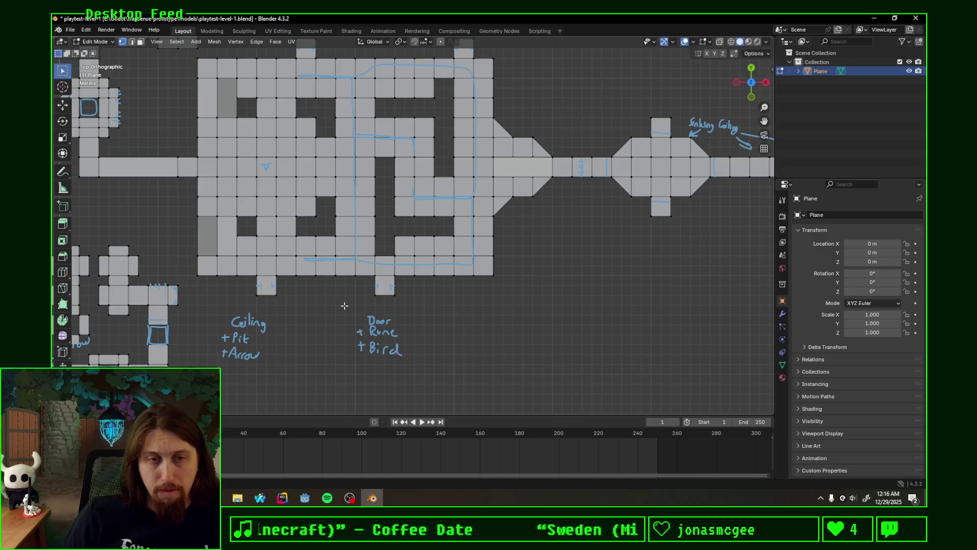
pyautogui.keyDown('shift'); pyautogui.scroll(6, 355, 279); pyautogui.keyUp('shift')
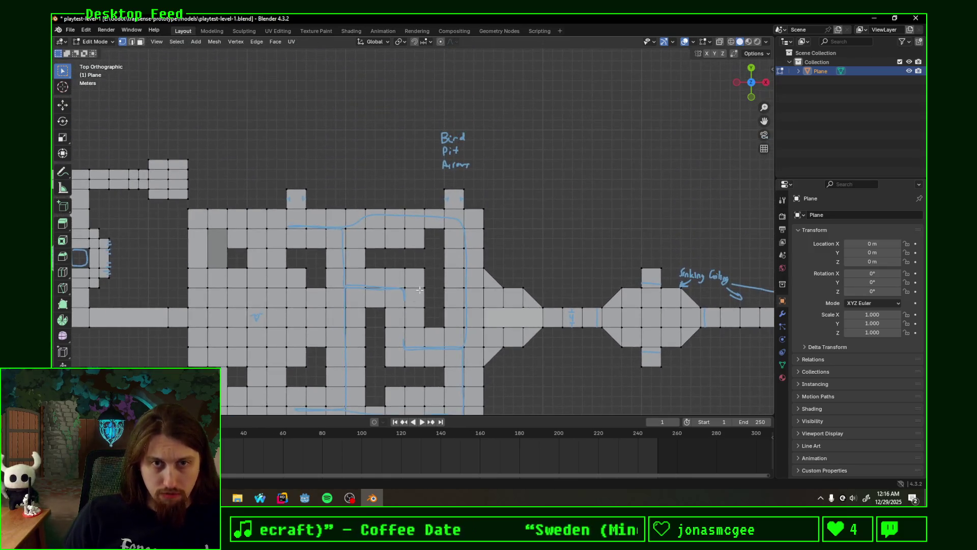
pyautogui.keyDown('shift'); pyautogui.scroll(2, 427, 264); pyautogui.keyUp('shift')
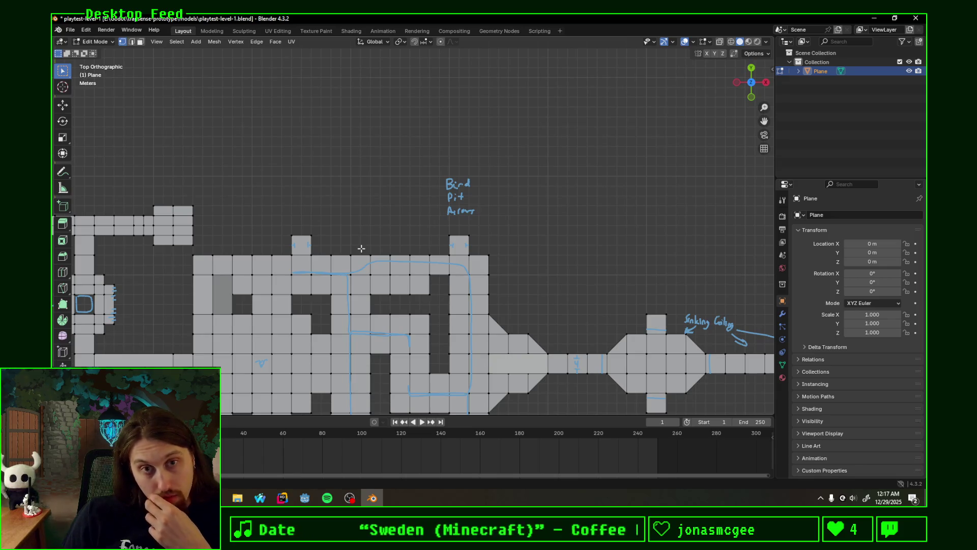
pyautogui.moveTo(331, 201)
pyautogui.keyDown('shift'); pyautogui.mouseDown(button='middle')
pyautogui.moveTo(472, 202)
pyautogui.moveTo(508, 79)
pyautogui.moveTo(508, 103)
pyautogui.moveTo(525, 97)
pyautogui.moveTo(530, 79)
pyautogui.moveTo(515, 91)
pyautogui.moveTo(508, 82)
pyautogui.mouseUp(button='middle'); pyautogui.keyUp('shift')
pyautogui.moveTo(442, 381)
pyautogui.keyDown('shift'); pyautogui.mouseDown(button='middle')
pyautogui.moveTo(443, 353)
pyautogui.moveTo(417, 351)
pyautogui.moveTo(409, 394)
pyautogui.mouseUp(button='middle'); pyautogui.keyUp('shift')
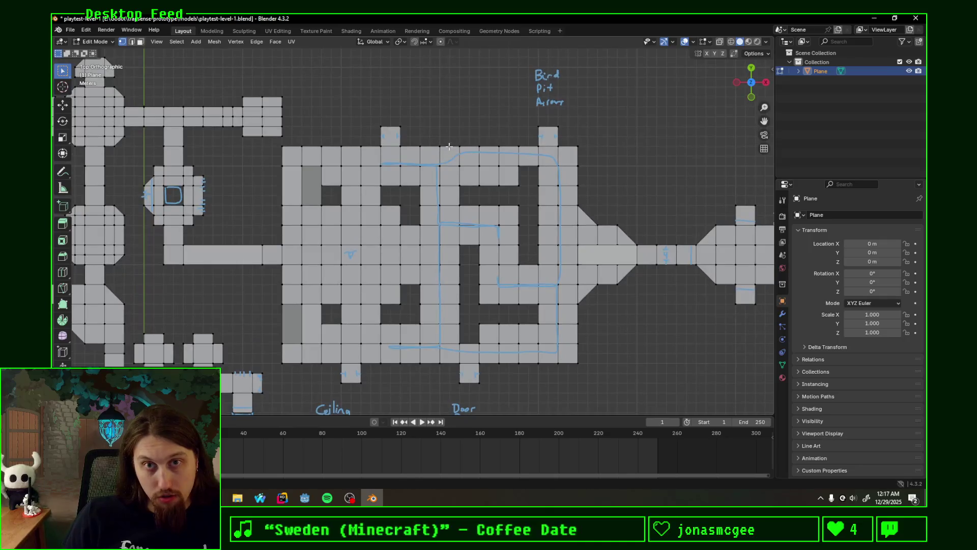
# Step: Handwrite 'Door' with 'Pit' beneath it above the maze hall's upper-left tile
pyautogui.scroll(3, 453, 204)
pyautogui.moveTo(388, 188)
pyautogui.keyDown('shift'); pyautogui.mouseDown(button='middle')
pyautogui.moveTo(445, 207)
pyautogui.moveTo(440, 218)
pyautogui.mouseUp(button='middle'); pyautogui.keyUp('shift')
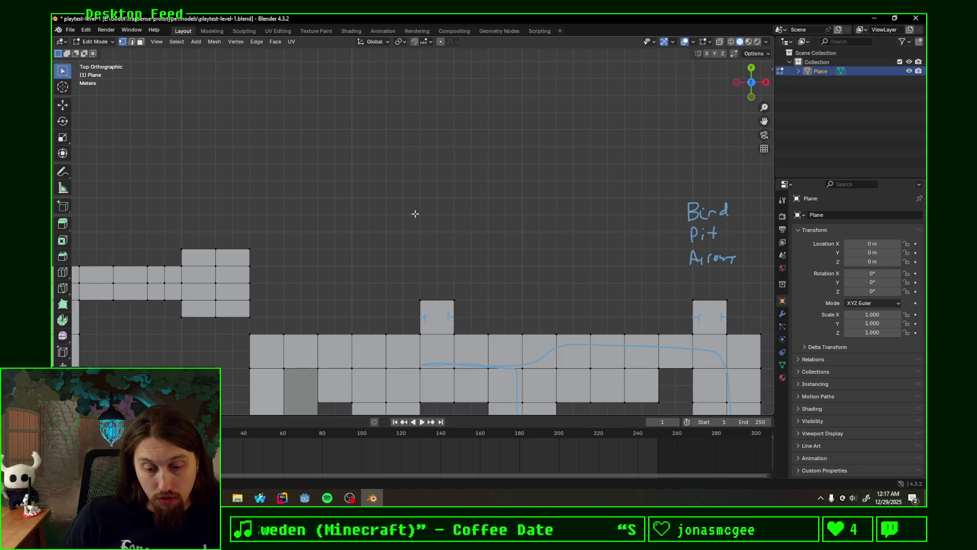
pyautogui.moveTo(418, 205)
pyautogui.mouseDown()
pyautogui.moveTo(435, 211)
pyautogui.moveTo(427, 221)
pyautogui.moveTo(449, 216)
pyautogui.mouseUp()
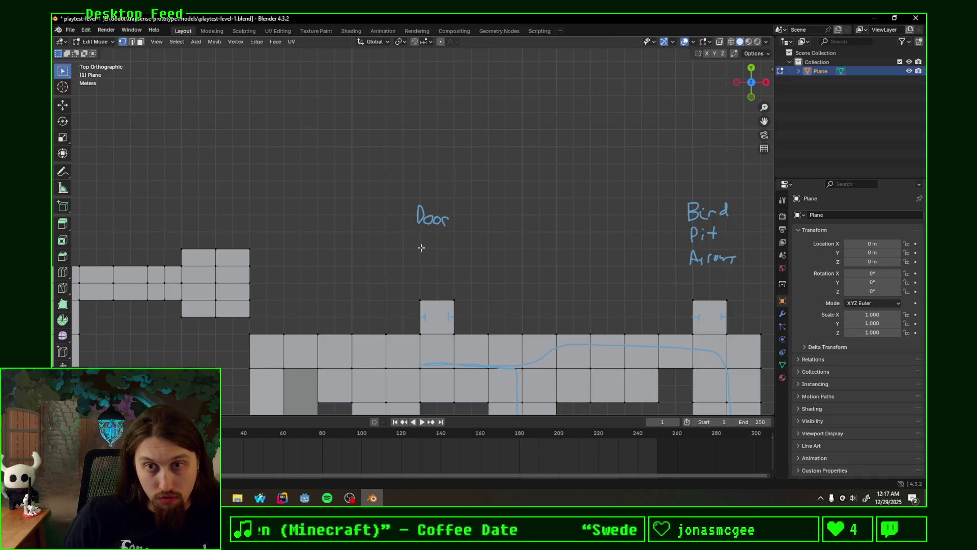
pyautogui.moveTo(421, 235); pyautogui.dragTo(421, 247)
pyautogui.moveTo(421, 234)
pyautogui.mouseDown()
pyautogui.moveTo(429, 247)
pyautogui.moveTo(429, 235)
pyautogui.moveTo(437, 247)
pyautogui.moveTo(448, 238)
pyautogui.mouseUp()
pyautogui.moveTo(490, 271)
pyautogui.keyDown('shift'); pyautogui.mouseDown(button='middle')
pyautogui.moveTo(493, 233)
pyautogui.moveTo(441, 199)
pyautogui.mouseUp(button='middle'); pyautogui.keyUp('shift')
pyautogui.scroll(-5, 441, 199)
pyautogui.keyDown('shift'); pyautogui.moveTo(504, 407); pyautogui.dragTo(508, 335, button='middle'); pyautogui.keyUp('shift')
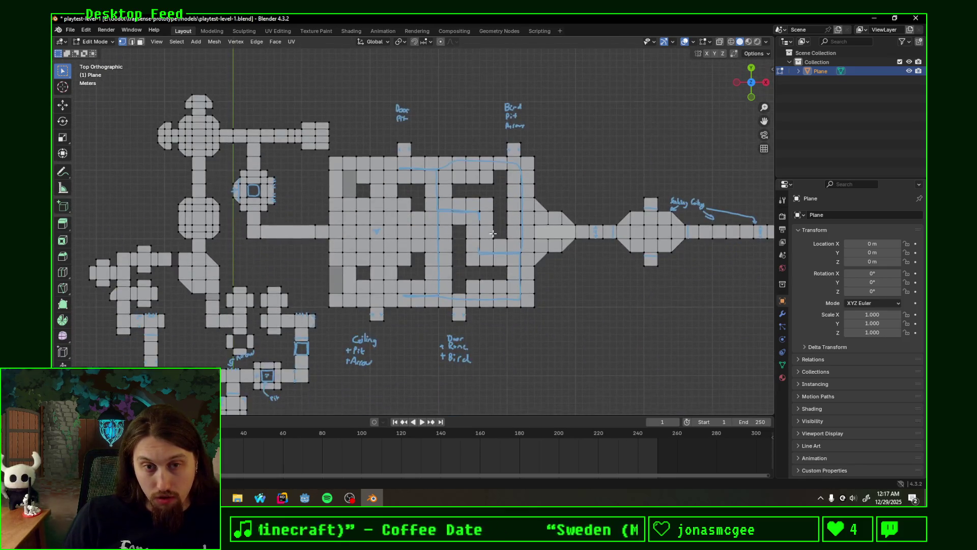
pyautogui.scroll(2, 560, 332)
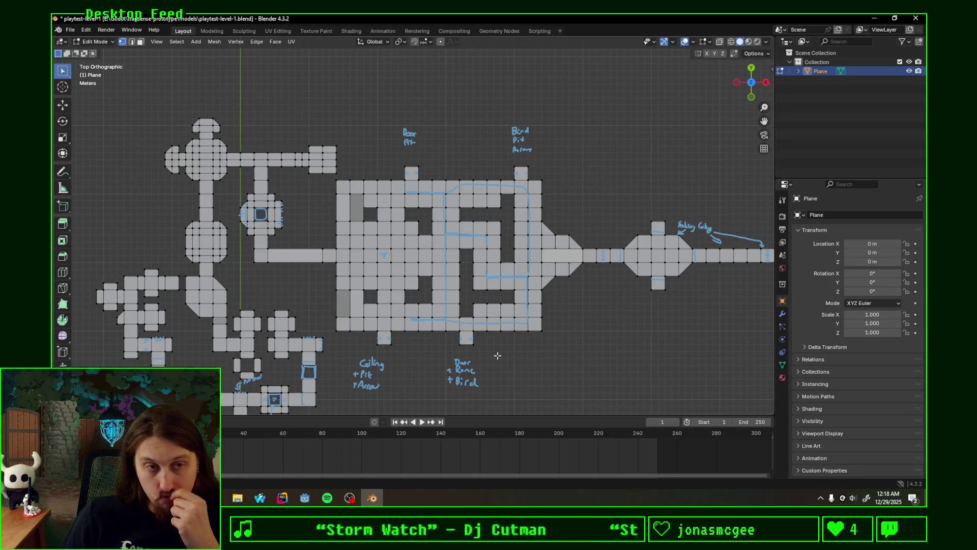
# Step: Write a third line beneath the Door / Pit note
pyautogui.scroll(-1, 498, 355)
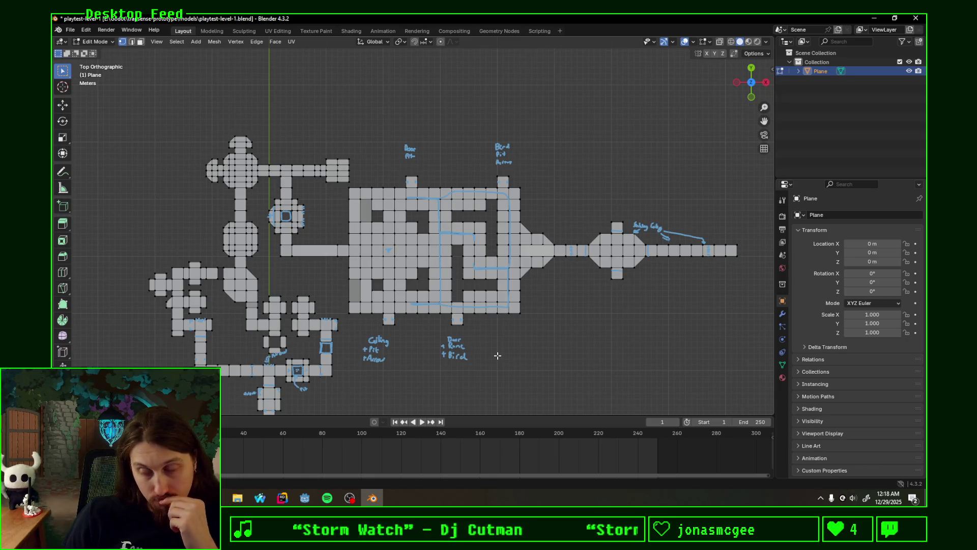
pyautogui.scroll(5, 458, 330)
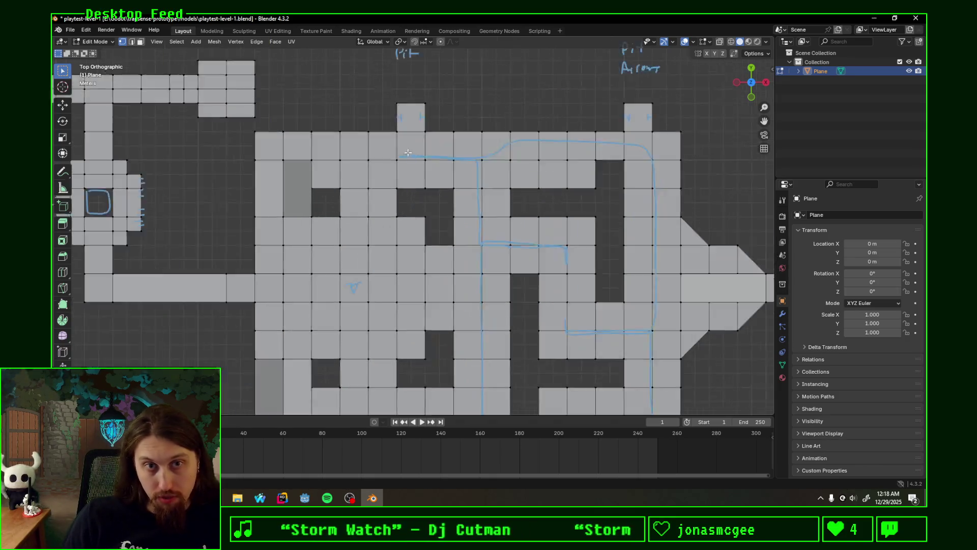
pyautogui.scroll(2, 472, 323)
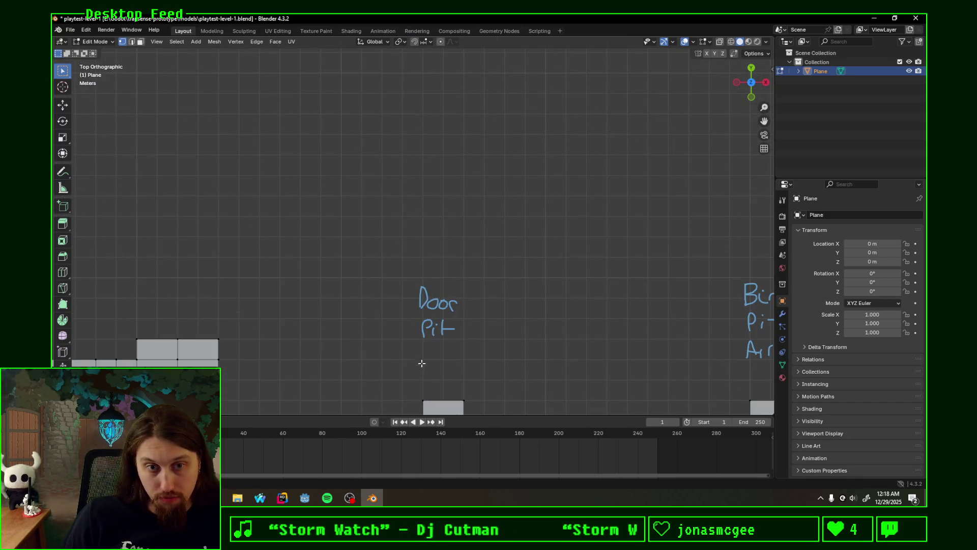
pyautogui.moveTo(423, 358)
pyautogui.mouseDown()
pyautogui.moveTo(432, 345)
pyautogui.moveTo(461, 354)
pyautogui.mouseUp()
pyautogui.scroll(-3, 504, 331)
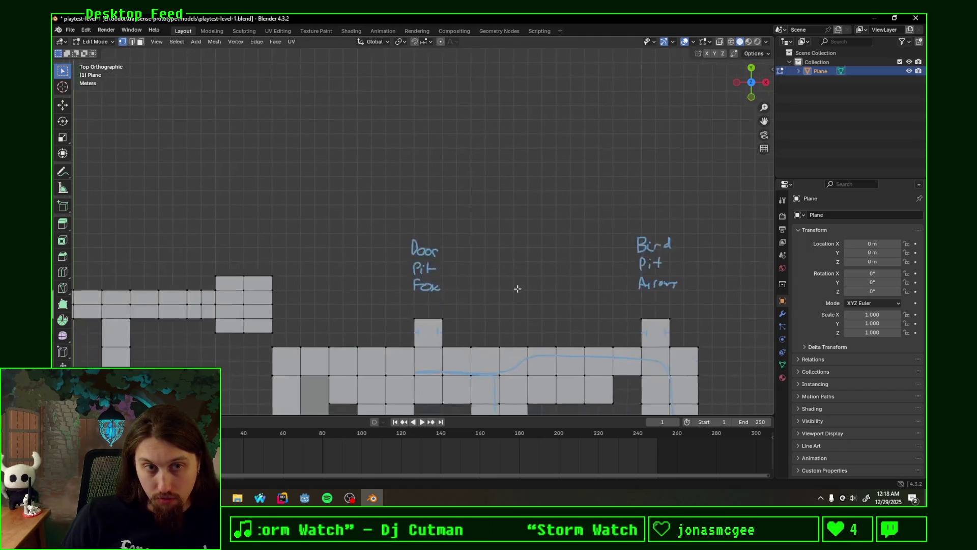
# Step: Save playtest-level-1.blend
pyautogui.hotkey('ctrl', 's')
pyautogui.scroll(-4, 644, 318)
pyautogui.scroll(2, 572, 246)
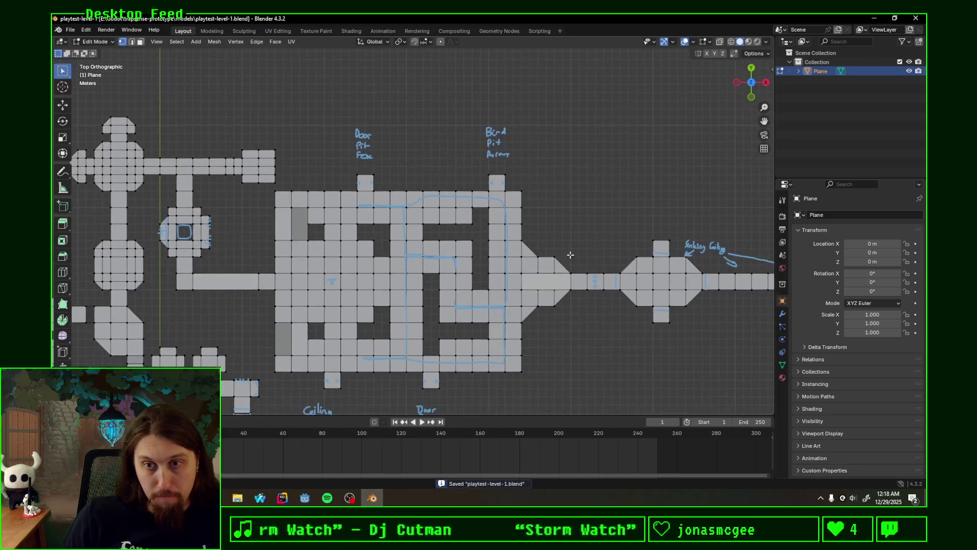
pyautogui.scroll(-2, 584, 305)
pyautogui.scroll(1, 574, 240)
pyautogui.scroll(-1, 574, 241)
pyautogui.scroll(1, 560, 254)
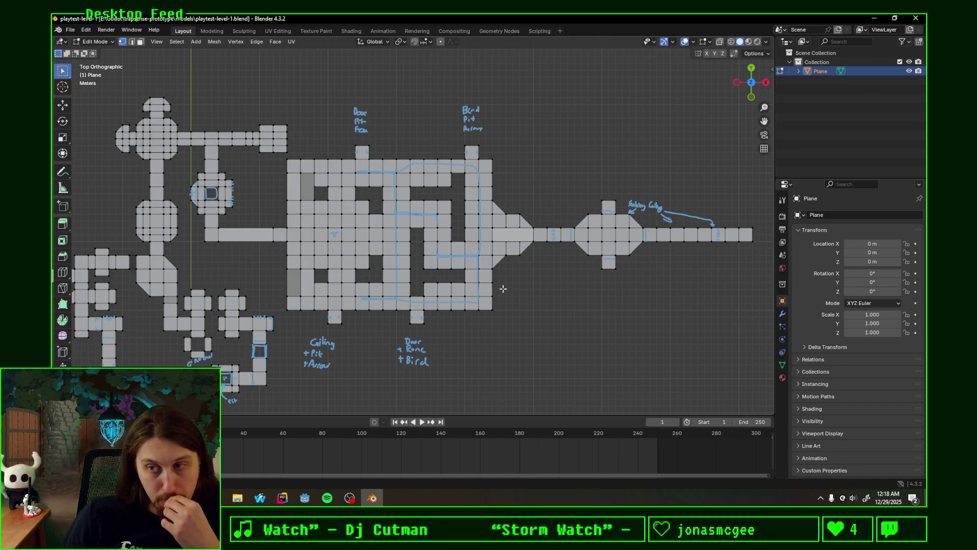
pyautogui.click(327, 498)
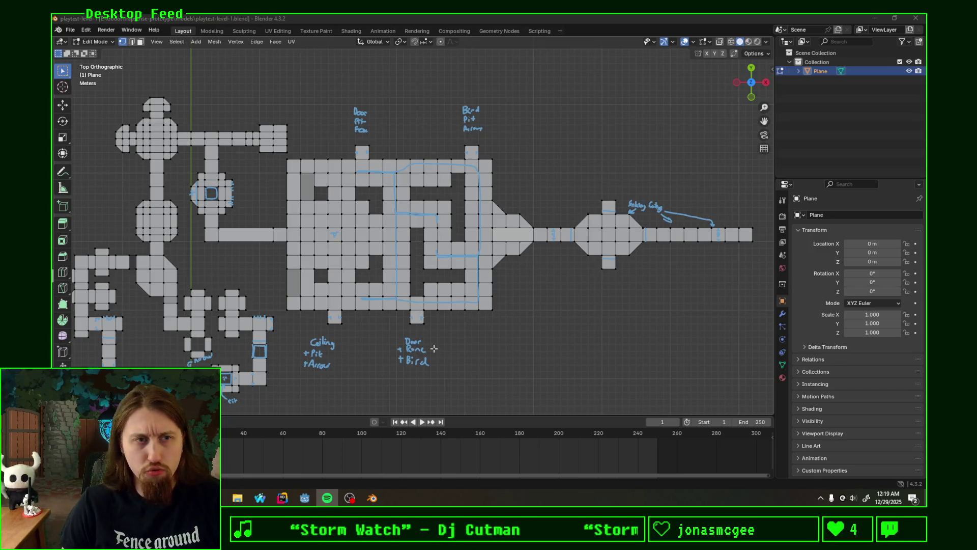
# Step: Check the level in perspective, snap back to top view, and resave playtest-level-1.blend
pyautogui.moveTo(249, 319)
pyautogui.mouseDown(button='middle')
pyautogui.moveTo(402, 191)
pyautogui.moveTo(412, 241)
pyautogui.moveTo(366, 239)
pyautogui.moveTo(381, 184)
pyautogui.moveTo(475, 212)
pyautogui.moveTo(447, 219)
pyautogui.moveTo(516, 234)
pyautogui.mouseUp(button='middle')
pyautogui.scroll(-5, 402, 190)
pyautogui.scroll(3, 475, 212)
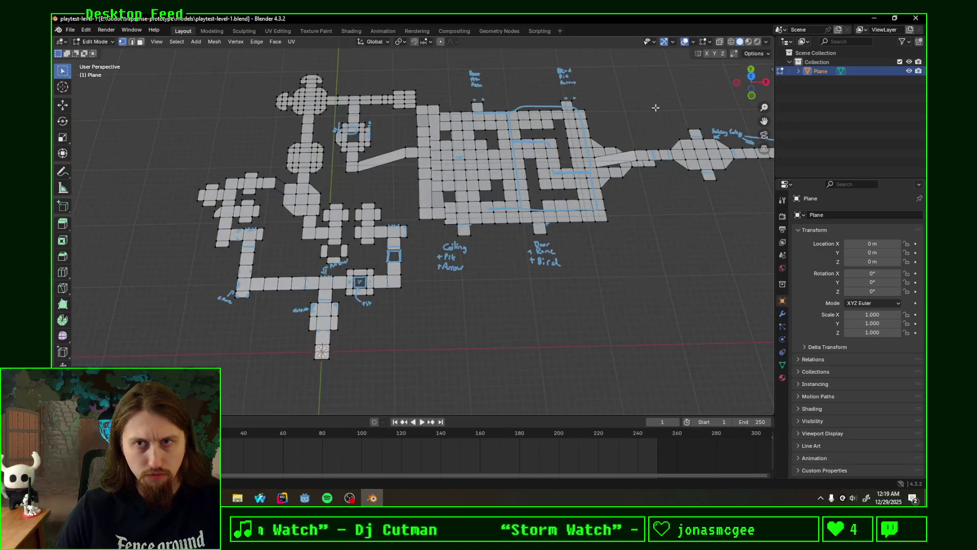
pyautogui.click(751, 77)
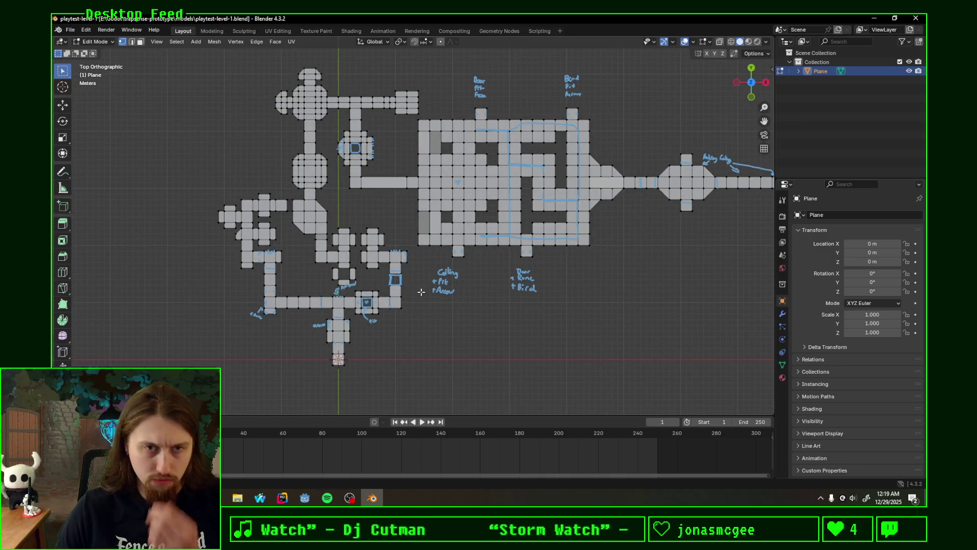
pyautogui.scroll(5, 501, 279)
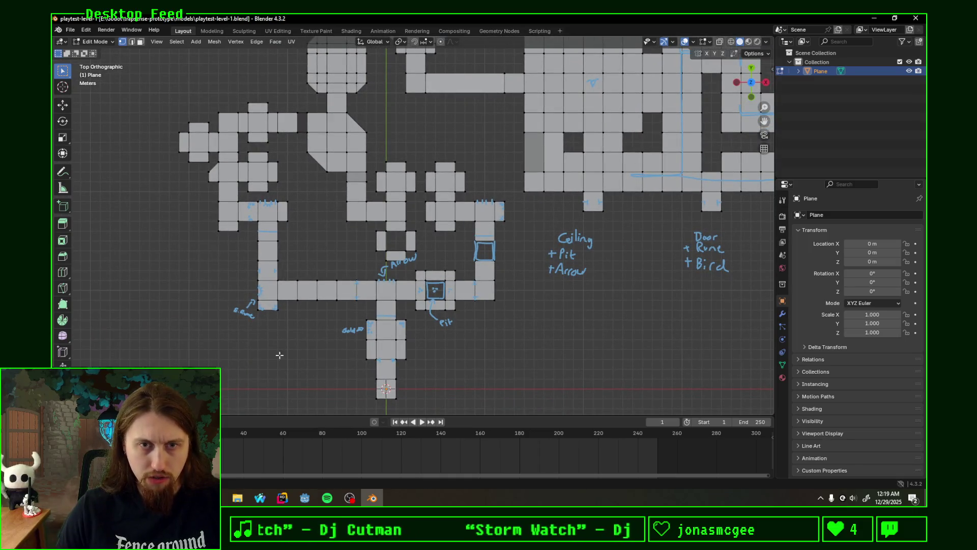
pyautogui.keyDown('shift'); pyautogui.scroll(5, 294, 238); pyautogui.keyUp('shift')
pyautogui.keyDown('ctrl'); pyautogui.hscroll(4, 306, 264); pyautogui.keyUp('ctrl')
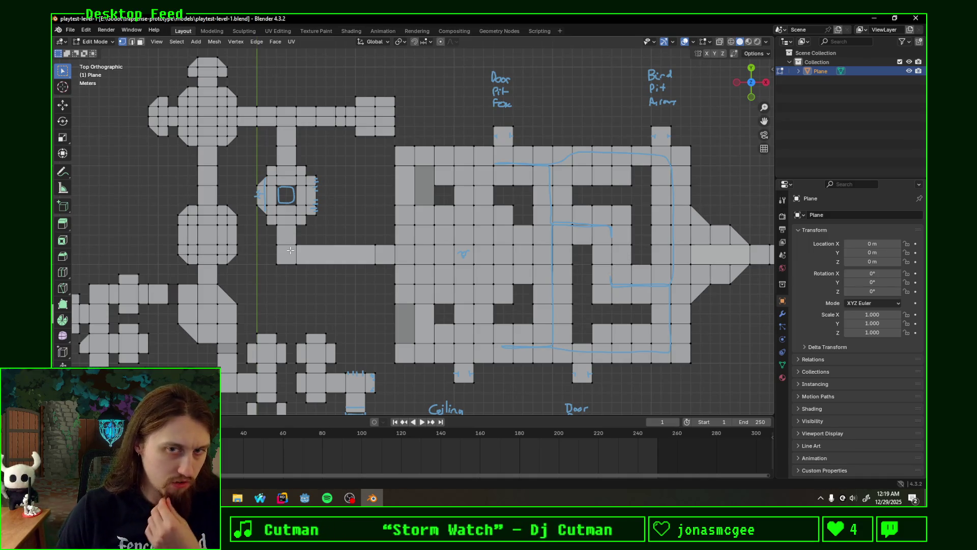
pyautogui.keyDown('ctrl'); pyautogui.scroll(-3, 487, 296); pyautogui.keyUp('ctrl')
pyautogui.scroll(-1, 517, 289)
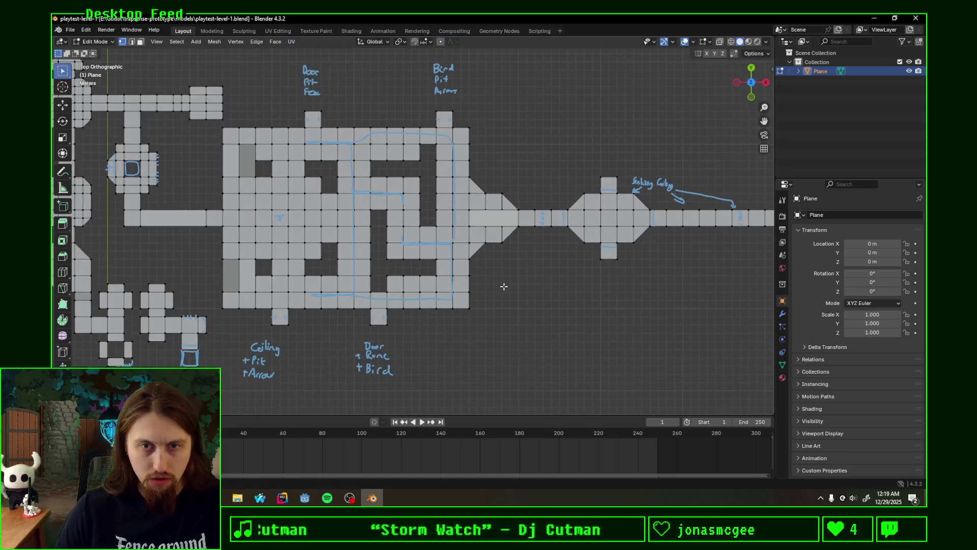
pyautogui.scroll(-1, 515, 289)
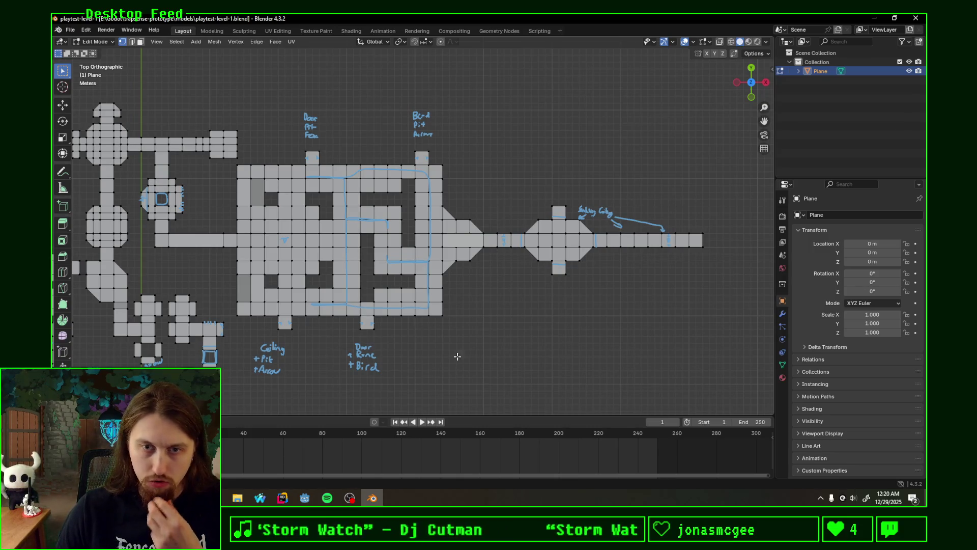
pyautogui.hotkey('ctrl', 's')
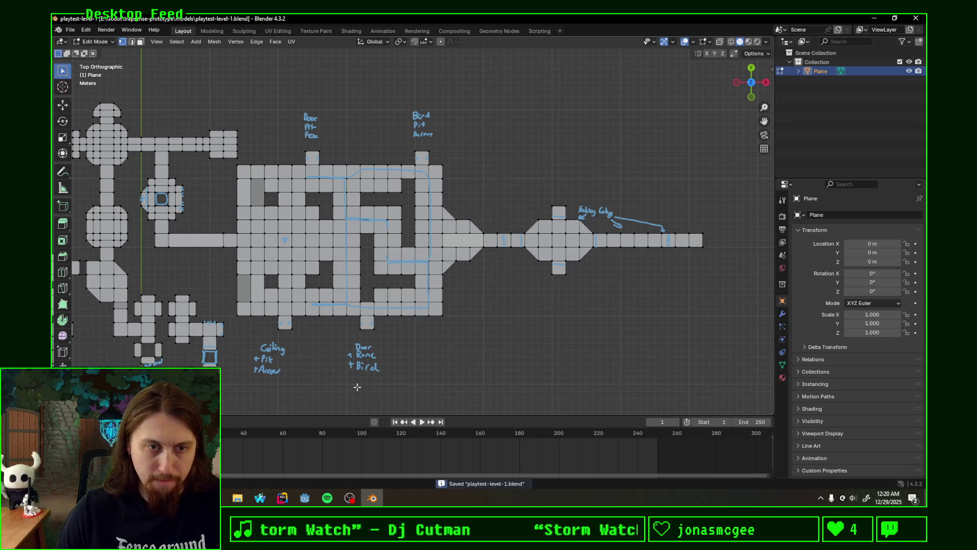
pyautogui.scroll(-2, 385, 346)
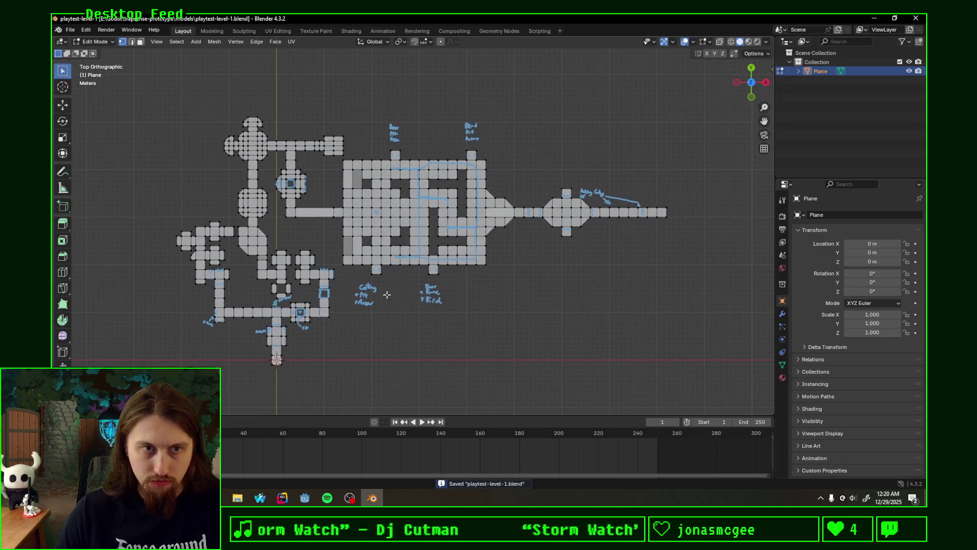